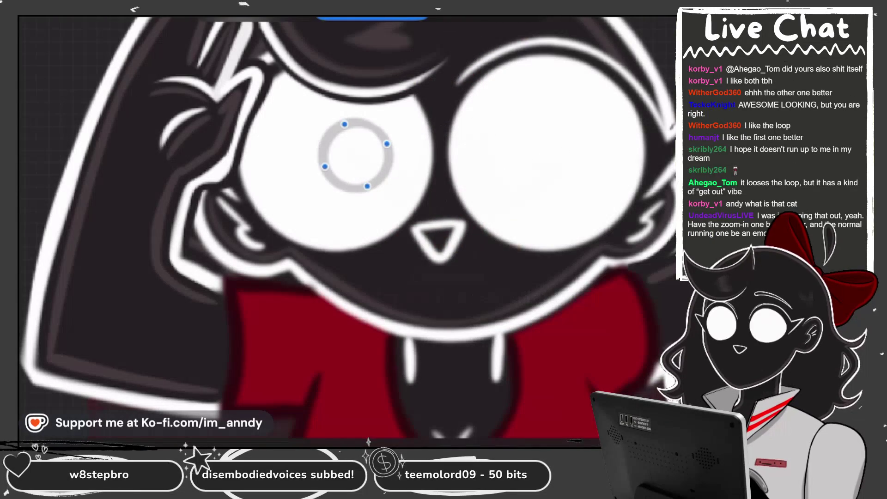
Move Layer 7 beside Layer 21 and snap a clean grey ring pupil onto the left eye
mouse_move(541, 125)
mouse_down()
mouse_move(481, 145)
mouse_move(533, 130)
mouse_up()
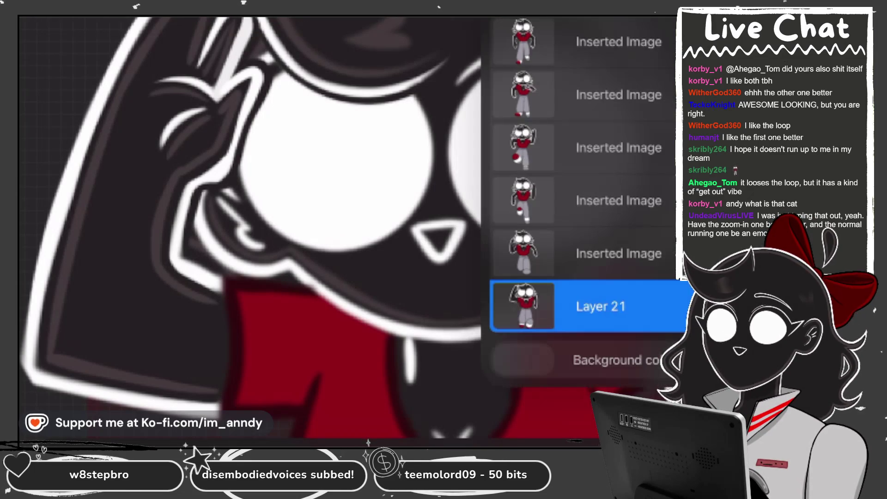
drag(633, 309, 595, 325)
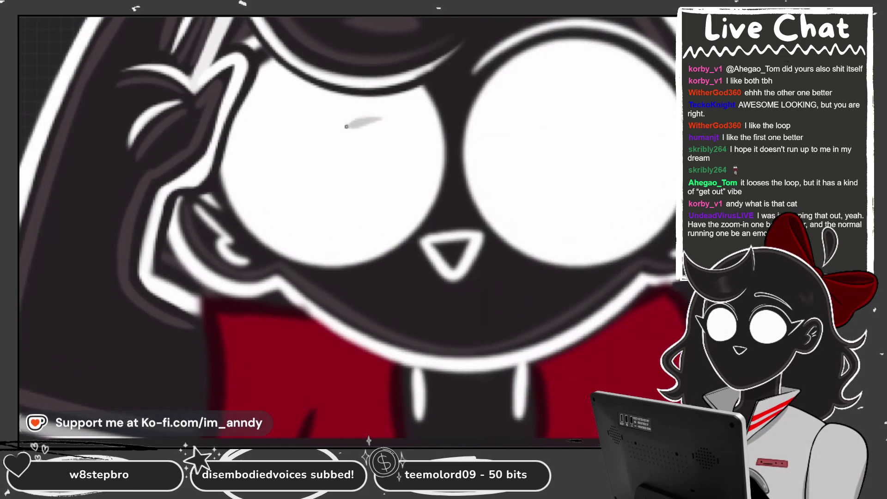
drag(345, 127, 373, 122)
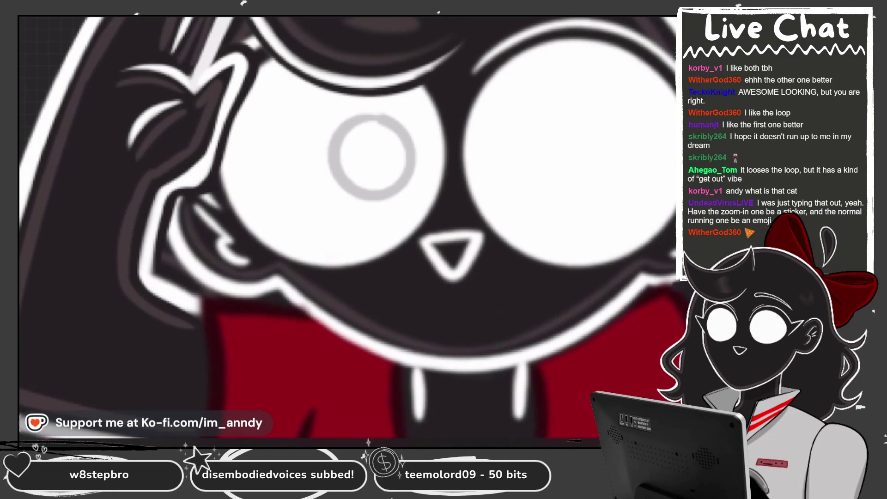
key(ctrl+z)
key(ctrl+z)
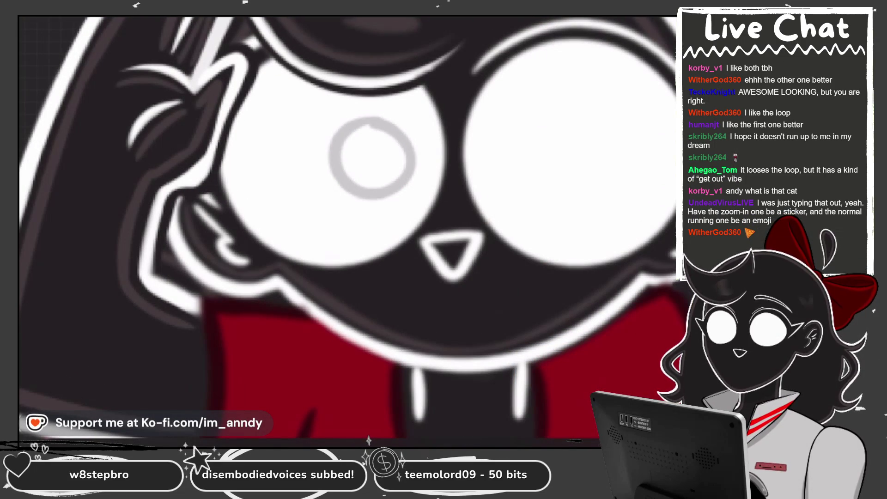
mouse_move(368, 112)
mouse_down()
mouse_move(321, 138)
mouse_move(359, 115)
mouse_move(360, 154)
mouse_up()
click(415, 18)
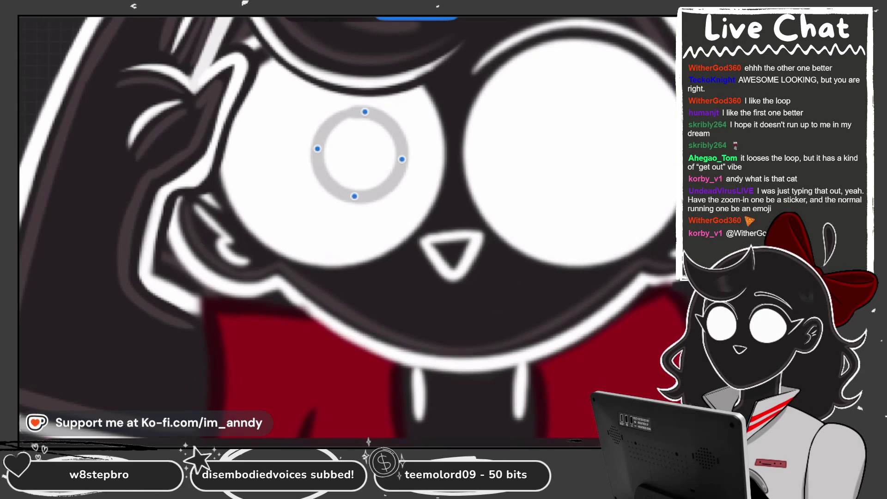
Draw a matching ring pupil on the right eye, nudged slightly right and down
mouse_move(536, 103)
mouse_down()
mouse_move(585, 176)
mouse_move(539, 113)
mouse_up()
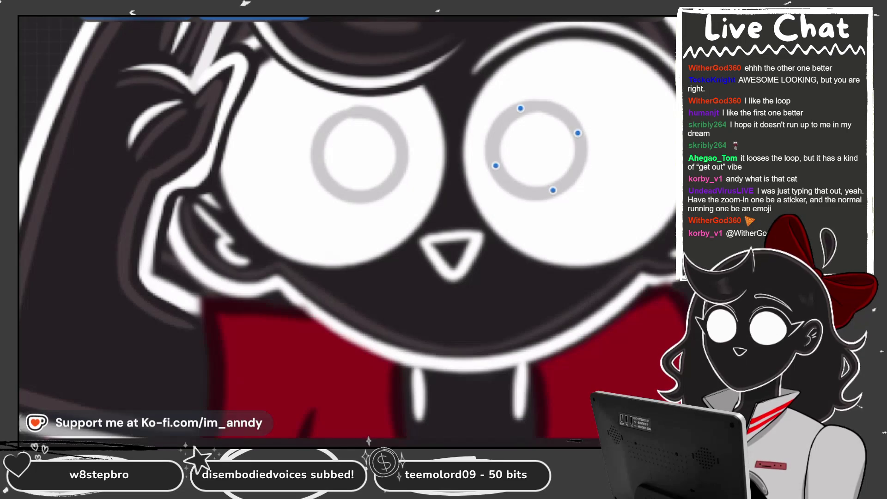
drag(536, 149, 543, 150)
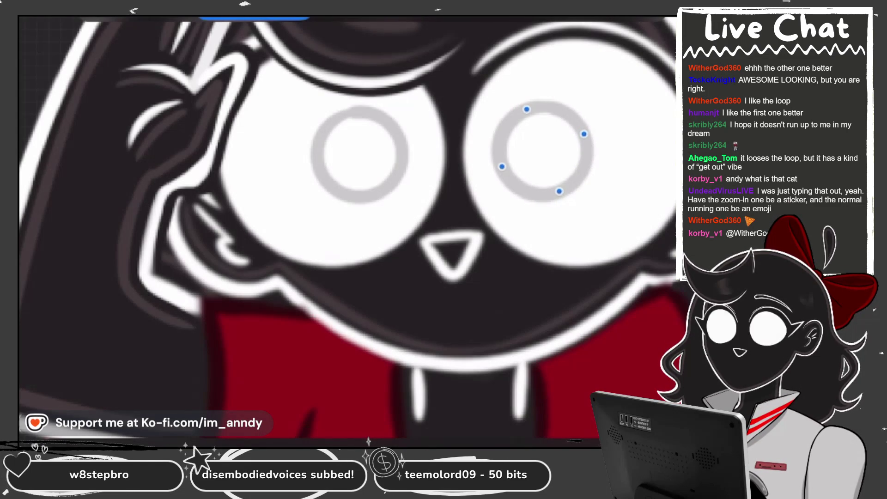
key(Escape)
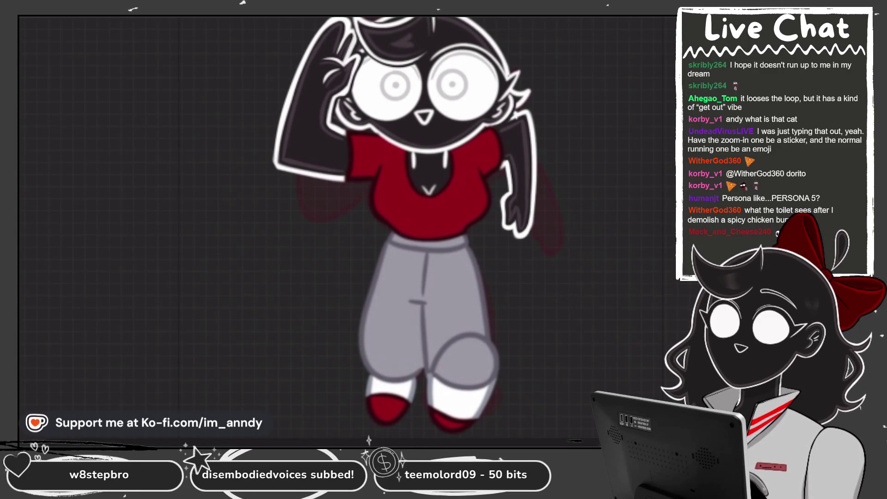
Show the Layers panel with the eyes layer and the character's frame layers
key(l)
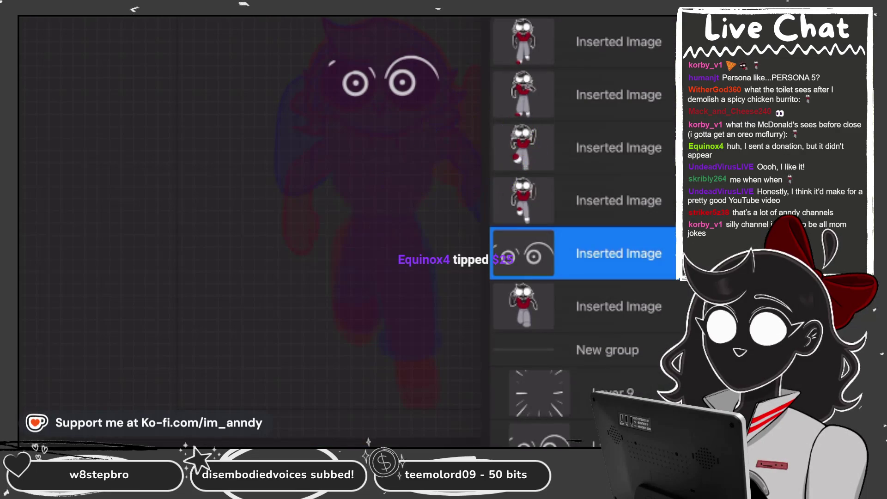
Group the eyes layer with the frame below, then move it into the next frame group
mouse_move(524, 254)
mouse_down()
mouse_move(596, 272)
mouse_move(595, 296)
mouse_up()
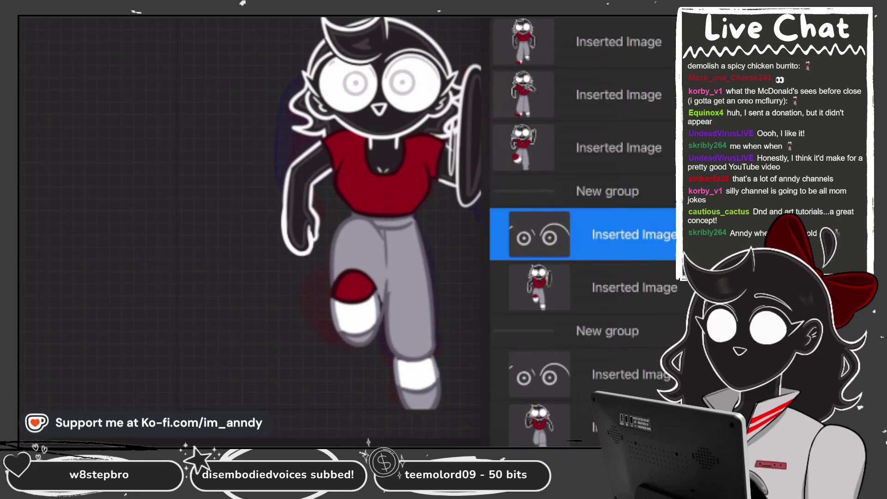
click(600, 148)
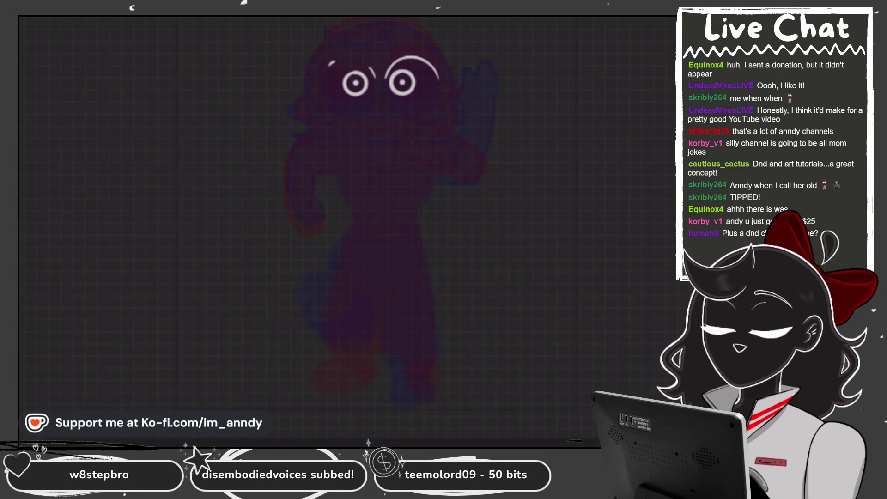
key(l)
mouse_move(600, 148)
mouse_down()
mouse_move(609, 149)
mouse_move(609, 182)
mouse_up()
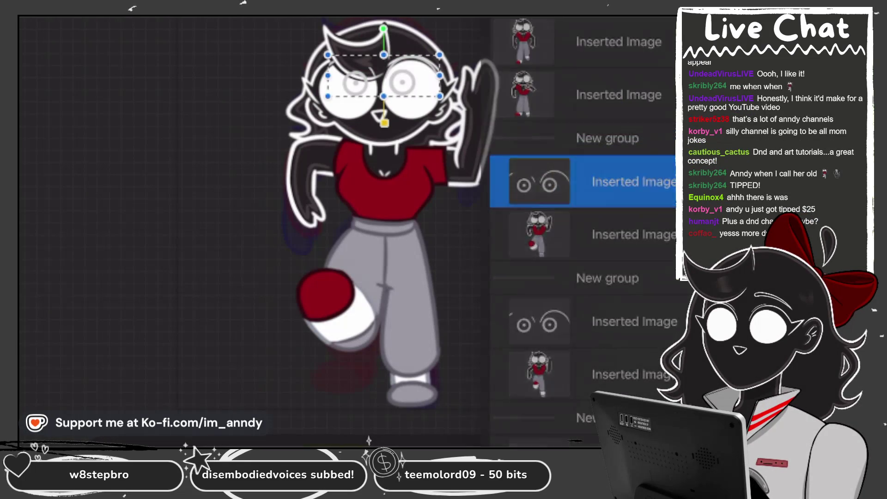
key(l)
scroll(347, 231, up, 10)
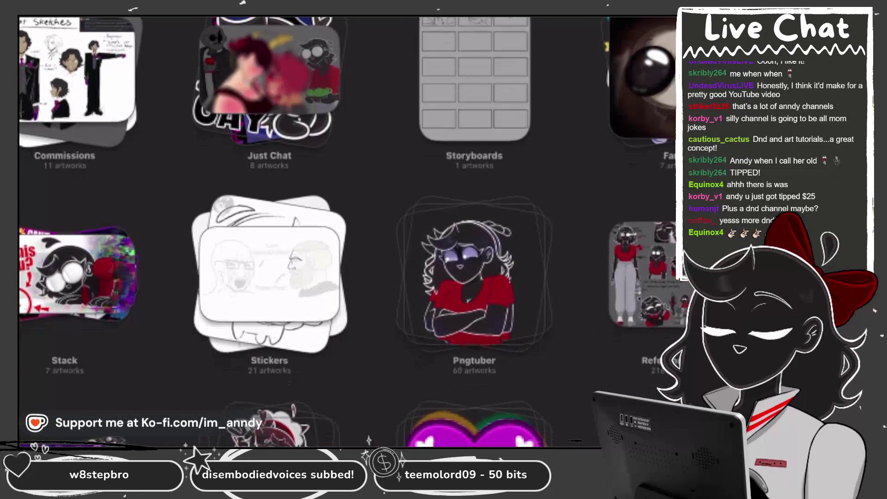
Open the Untitled Artwork face sketch from the Pngtuber stack
click(474, 287)
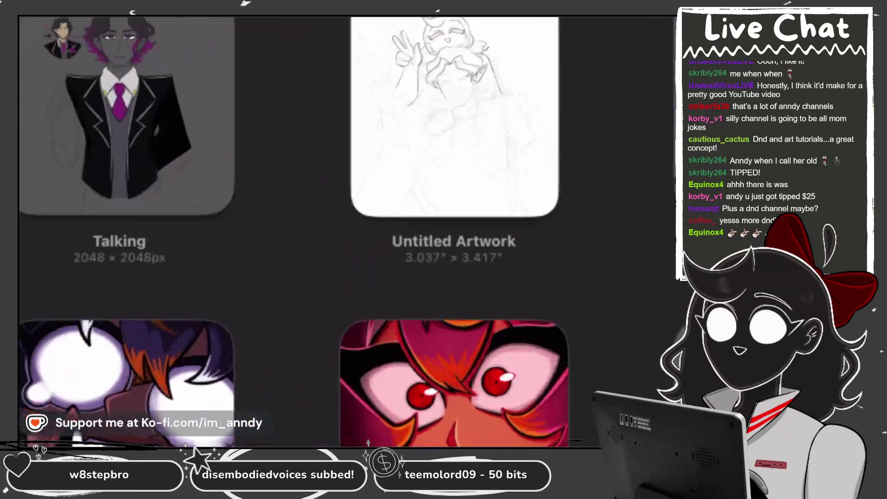
click(455, 116)
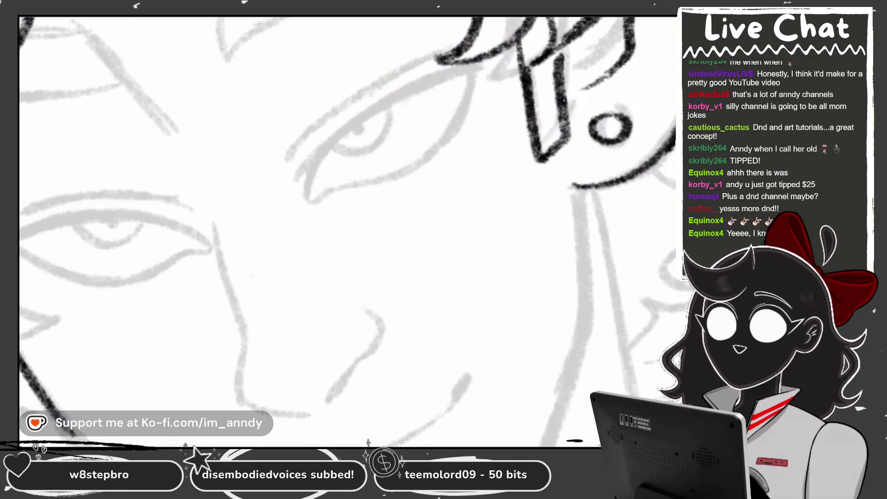
Ink the first eye's upper and lower eyelids and iris over the sketch
scroll(346, 231, up, 3)
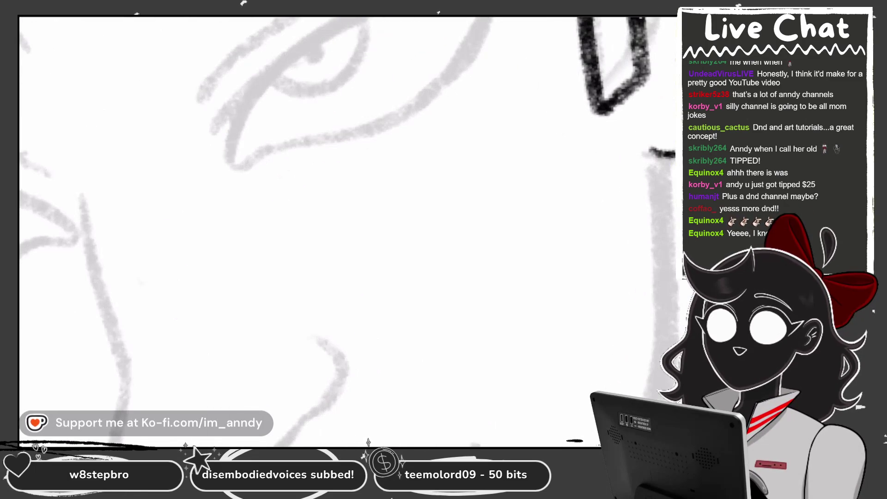
scroll(347, 185, up, 2)
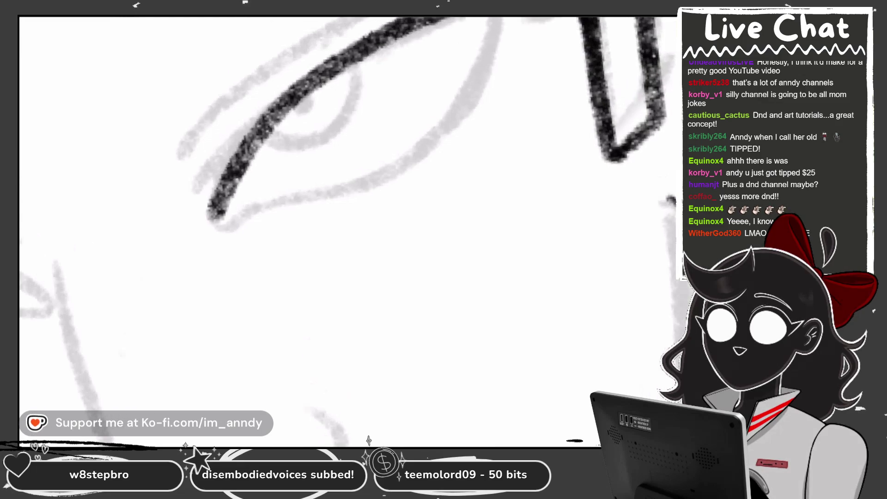
mouse_move(216, 214)
mouse_down()
mouse_move(339, 70)
mouse_move(481, 19)
mouse_up()
mouse_move(221, 217)
mouse_down()
mouse_move(330, 196)
mouse_move(485, 51)
mouse_move(497, 17)
mouse_move(538, 38)
mouse_up()
mouse_move(296, 140)
mouse_down()
mouse_move(323, 172)
mouse_move(391, 91)
mouse_up()
mouse_move(218, 180)
mouse_down()
mouse_move(284, 105)
mouse_move(425, 34)
mouse_move(254, 141)
mouse_move(498, 17)
mouse_up()
key(ctrl+z)
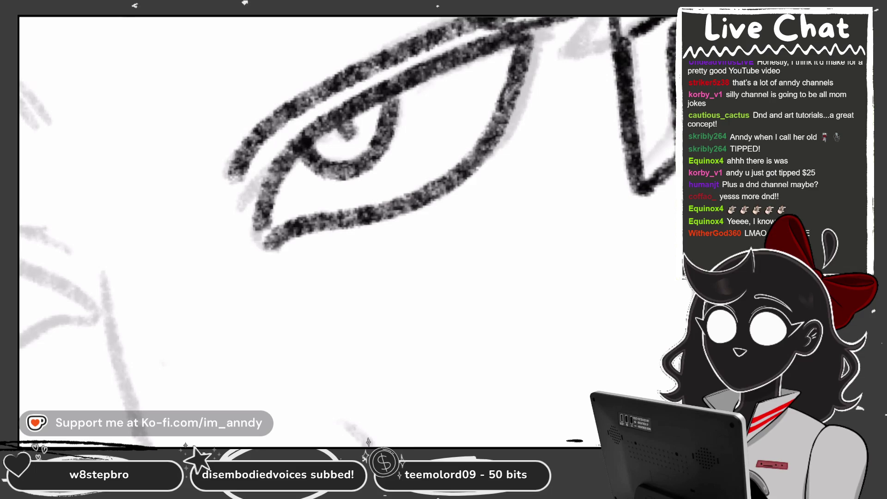
scroll(347, 231, down, 5)
scroll(347, 185, up, 4)
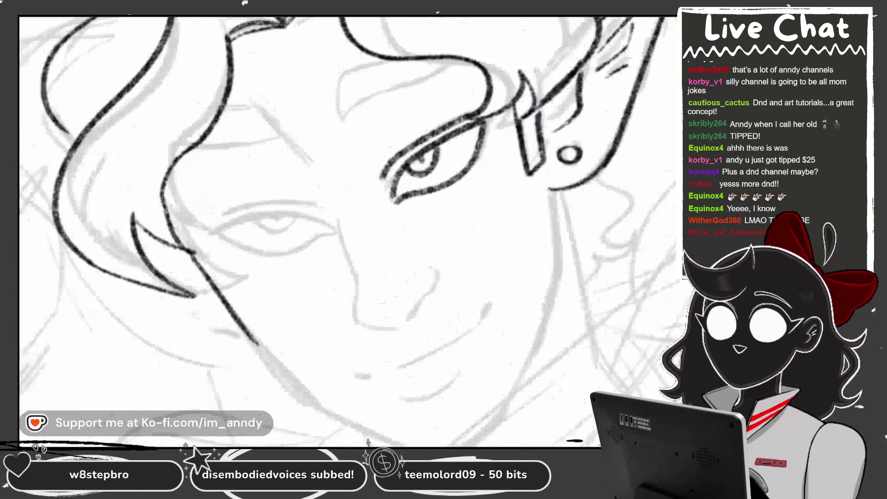
scroll(416, 208, up, 2)
Ink both eyebrows and a dark hair line at the upper left
mouse_move(392, 44)
mouse_down()
mouse_move(323, 83)
mouse_move(295, 150)
mouse_up()
scroll(415, 207, up, 2)
mouse_move(291, 181)
mouse_down()
mouse_move(518, 110)
mouse_move(557, 87)
mouse_up()
scroll(347, 231, down, 2)
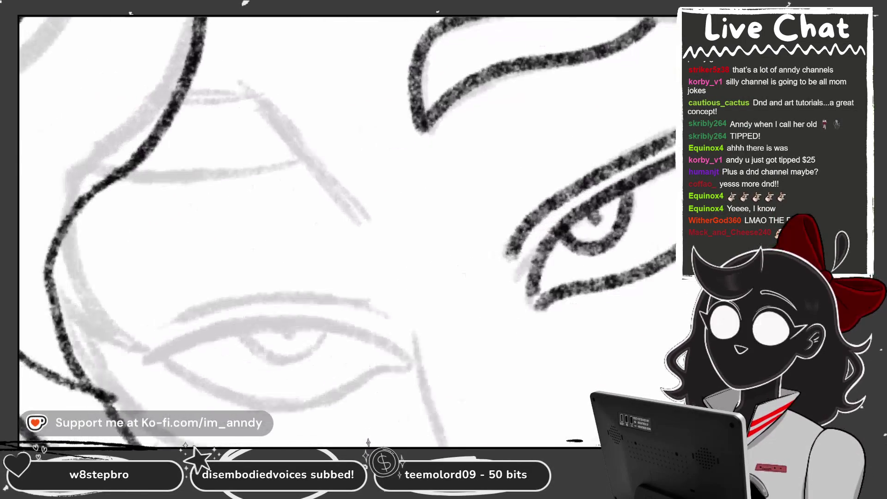
drag(312, 63, 236, 115)
key(ctrl+z)
mouse_move(222, 217)
mouse_down()
mouse_move(360, 157)
mouse_move(390, 129)
mouse_up()
drag(314, 62, 494, 157)
scroll(346, 231, down, 5)
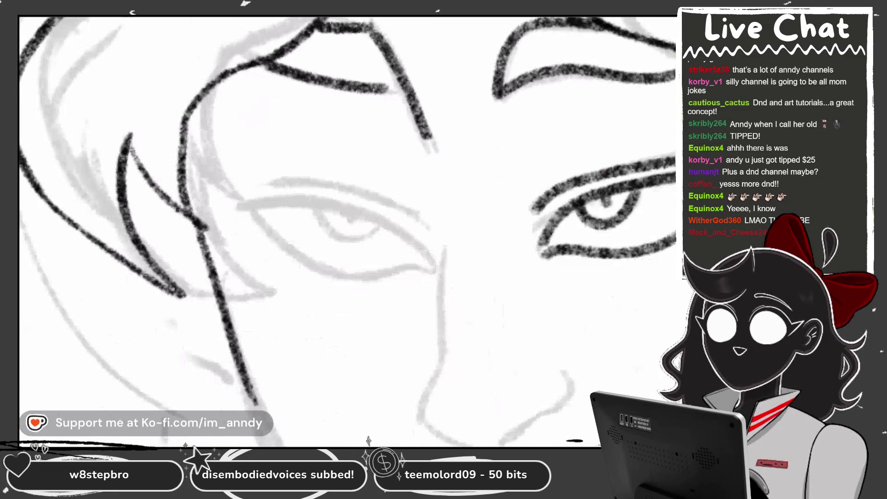
scroll(346, 231, up, 5)
scroll(346, 231, up, 2)
Ink the second, tilted eye's eyelids, iris and pupil
mouse_move(414, 105)
mouse_down()
mouse_move(305, 154)
mouse_move(210, 301)
mouse_up()
mouse_move(408, 106)
mouse_down()
mouse_move(231, 257)
mouse_move(187, 319)
mouse_up()
scroll(346, 231, up, 2)
mouse_move(176, 240)
mouse_down()
mouse_move(302, 249)
mouse_move(434, 97)
mouse_move(482, 70)
mouse_up()
mouse_move(254, 150)
mouse_down()
mouse_move(358, 159)
mouse_move(362, 79)
mouse_up()
key(ctrl+z)
mouse_move(217, 91)
mouse_down()
mouse_move(300, 152)
mouse_move(397, 69)
mouse_up()
drag(314, 77, 312, 104)
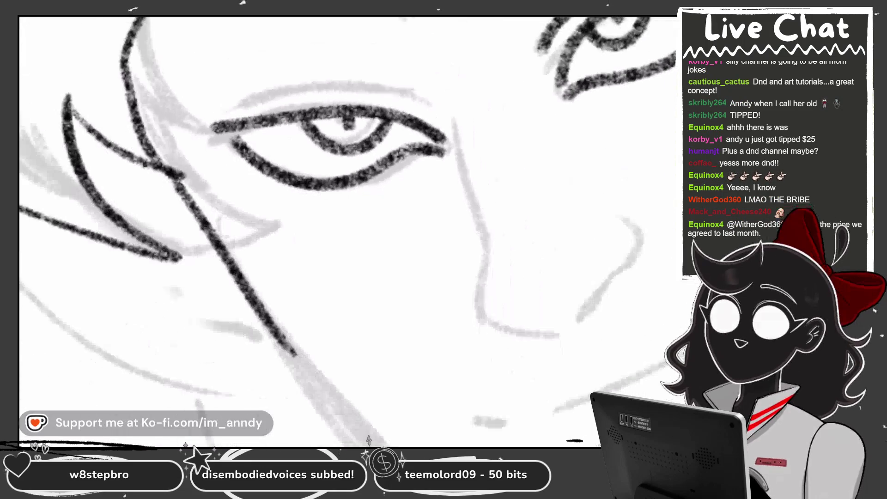
mouse_move(249, 183)
mouse_down()
mouse_move(439, 37)
mouse_move(395, 171)
mouse_up()
Ink the nose bridge down to the tip, its bottom edge and the nostril curve
mouse_move(399, 28)
mouse_down()
mouse_move(370, 180)
mouse_move(333, 252)
mouse_move(369, 109)
mouse_up()
key(ctrl+z)
drag(388, 71, 293, 283)
key(ctrl+z)
mouse_move(342, 53)
mouse_down()
mouse_move(336, 177)
mouse_move(314, 275)
mouse_up()
key(ctrl+z)
mouse_move(351, 36)
mouse_down()
mouse_move(295, 282)
mouse_move(335, 341)
mouse_up()
key(ctrl+z)
mouse_move(342, 69)
mouse_down()
mouse_move(301, 324)
mouse_move(337, 346)
mouse_up()
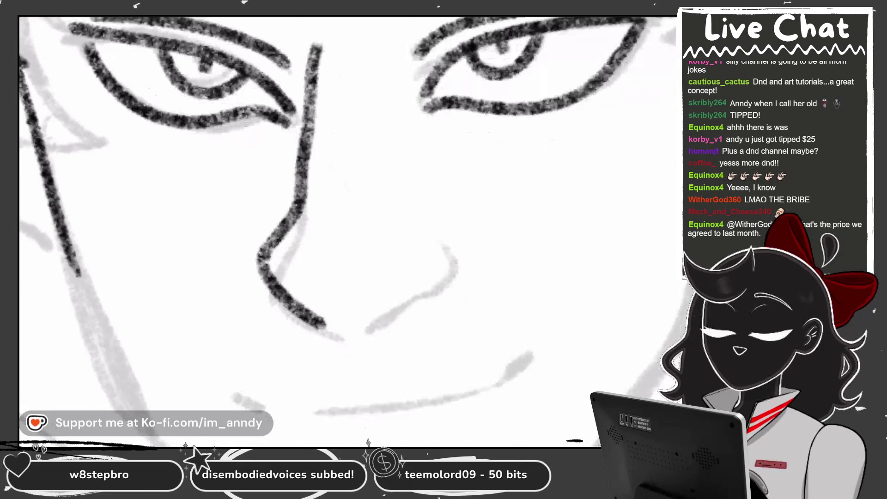
mouse_move(245, 257)
mouse_down()
mouse_move(286, 268)
mouse_move(370, 203)
mouse_up()
mouse_move(398, 61)
mouse_down()
mouse_move(455, 152)
mouse_move(406, 194)
mouse_up()
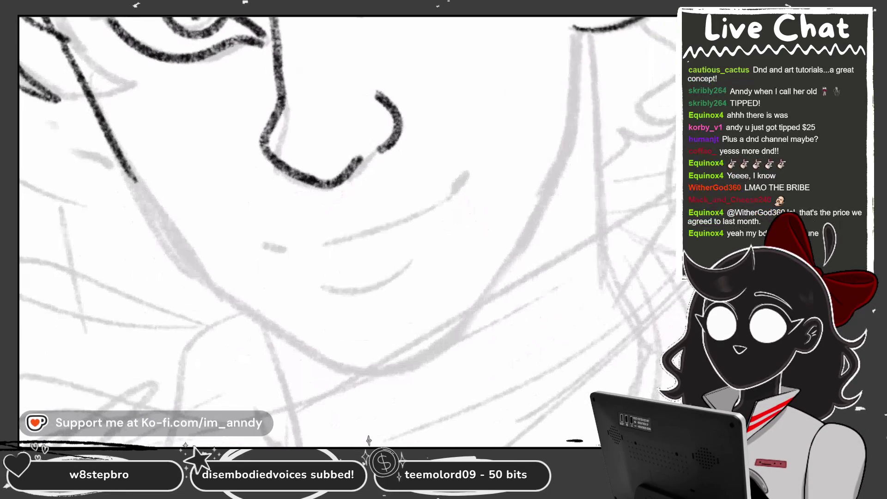
Ink the smile's mouth corner, upper lip line and lower lip curve
drag(203, 186, 247, 203)
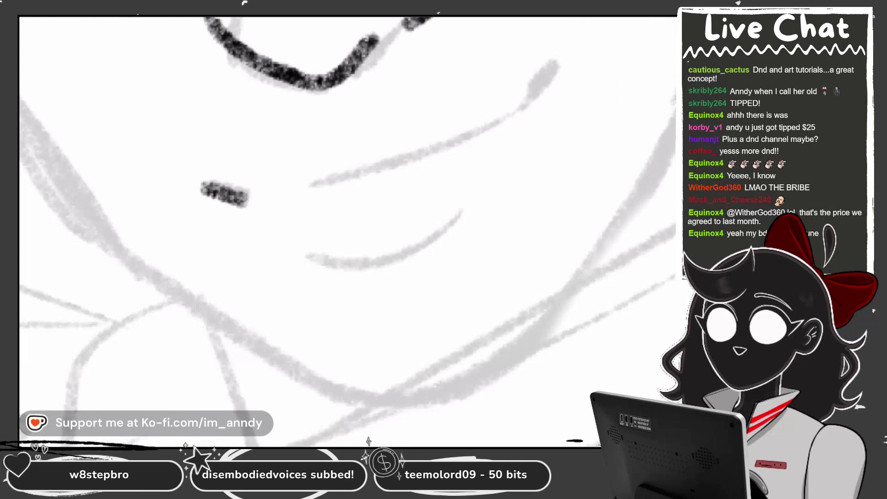
drag(295, 187, 489, 123)
key(ctrl+z)
mouse_move(295, 189)
mouse_down()
mouse_move(434, 155)
mouse_move(499, 126)
mouse_move(567, 59)
mouse_up()
drag(328, 196, 448, 166)
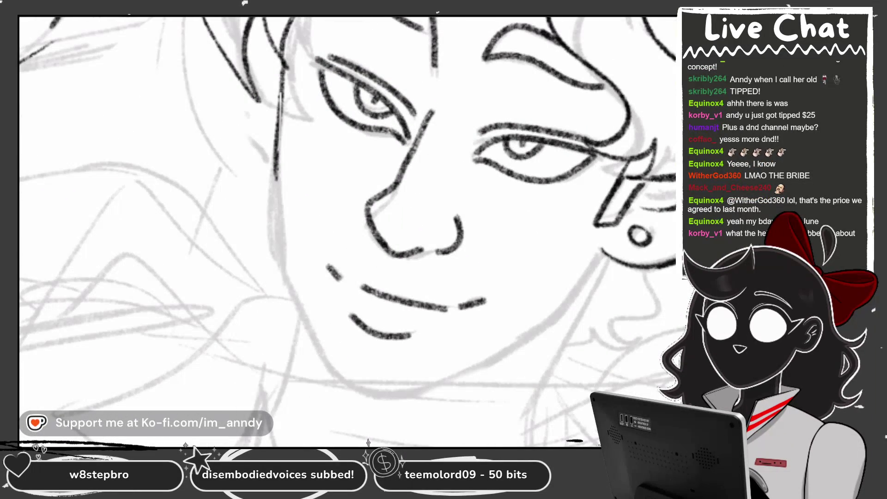
Resize the brush and ink the cheek outline down the face into the chin curve
key(bracketright)
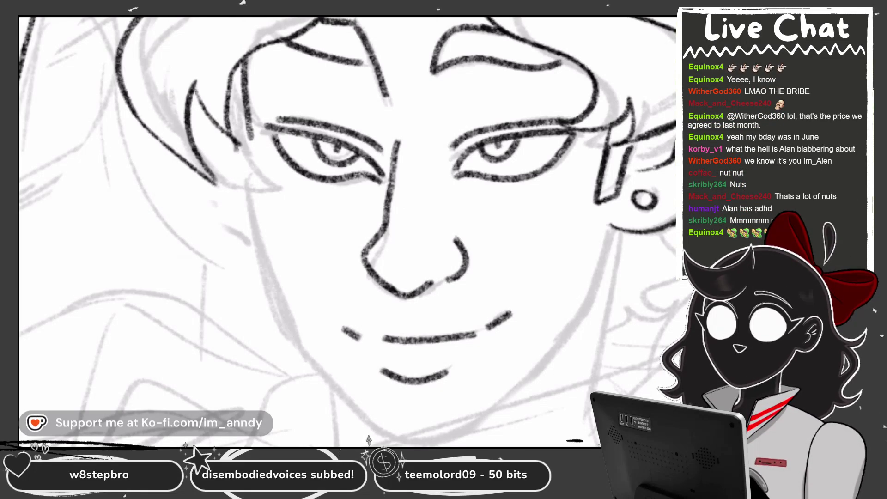
scroll(346, 231, up, 3)
key(ctrl+z)
mouse_move(351, 23)
mouse_down()
mouse_move(324, 88)
mouse_move(300, 203)
mouse_move(330, 52)
mouse_move(291, 332)
mouse_up()
key(ctrl+z)
key(ctrl+z)
key(ctrl+z)
key(ctrl+z)
drag(319, 60, 280, 327)
key(ctrl+z)
scroll(416, 231, up, 3)
mouse_move(340, 21)
mouse_down()
mouse_move(330, 238)
mouse_move(416, 323)
mouse_up()
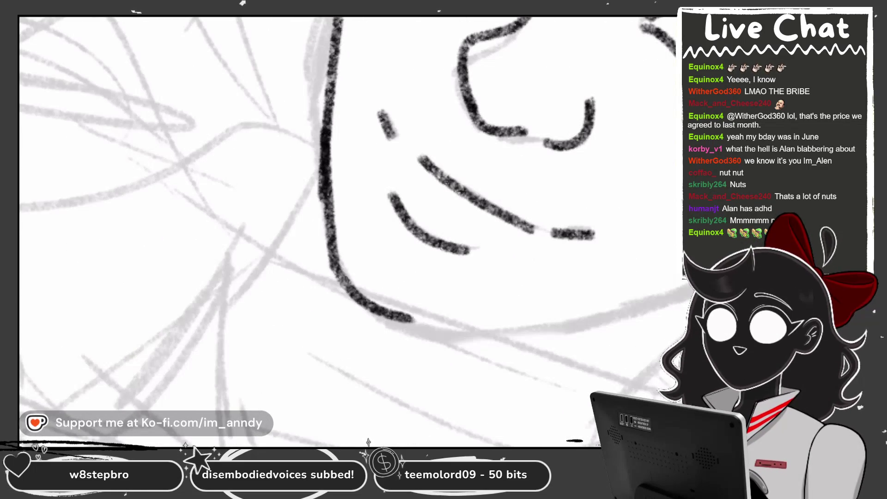
scroll(346, 231, down, 2)
drag(379, 230, 472, 205)
key(ctrl+z)
drag(324, 245, 425, 235)
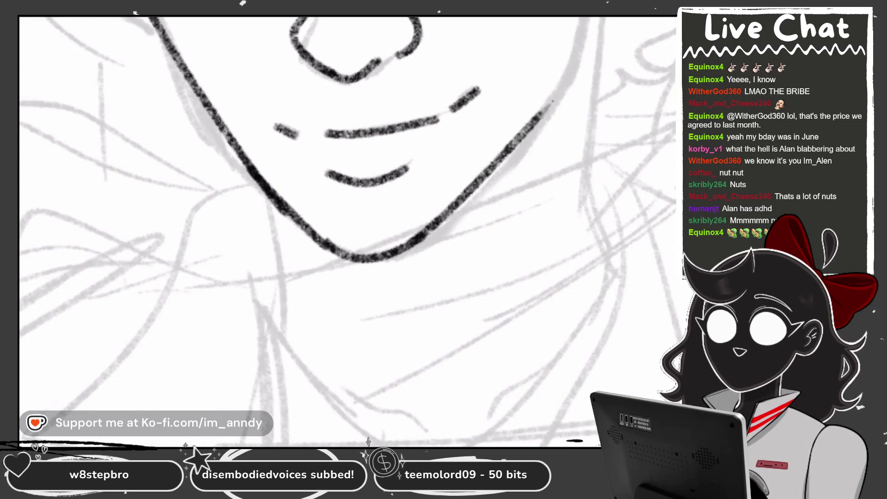
Ink the jawline up from the chin and the side of the face, erasing stray strokes
scroll(346, 231, down, 2)
drag(376, 310, 503, 198)
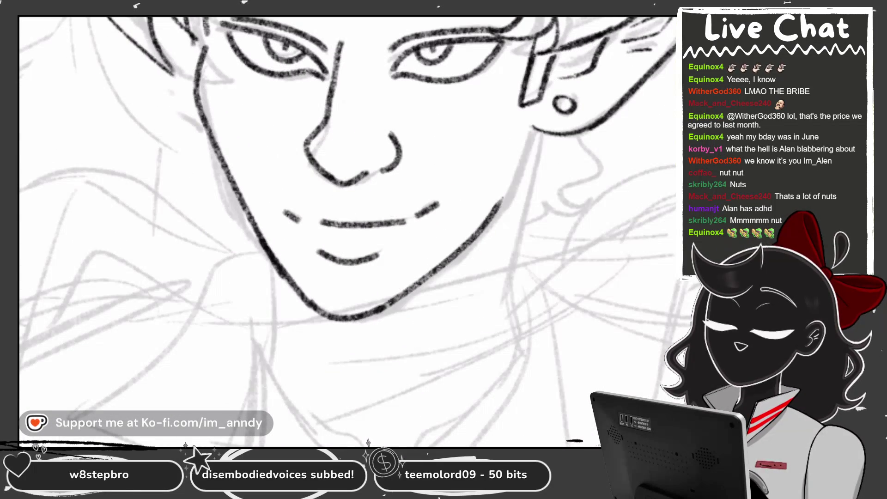
scroll(347, 231, up, 2)
drag(527, 84, 485, 203)
scroll(347, 231, down, 2)
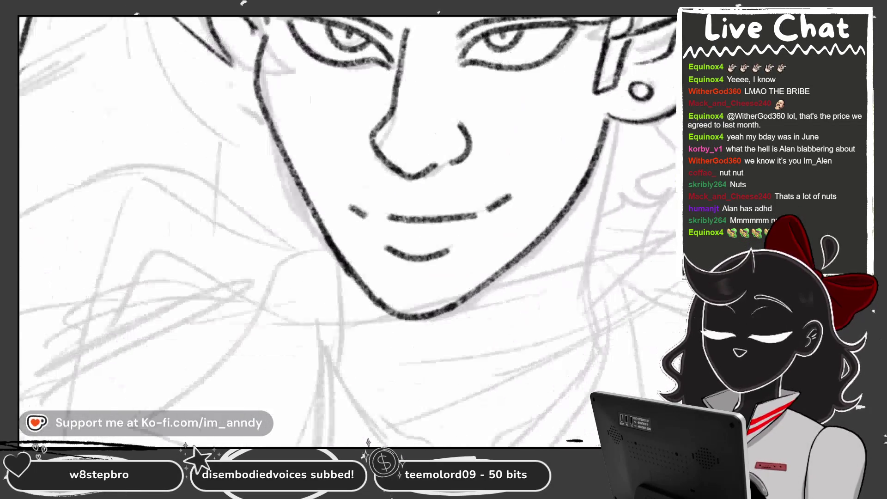
scroll(347, 231, up, 2)
mouse_move(319, 77)
mouse_down()
mouse_move(312, 154)
mouse_move(326, 280)
mouse_move(351, 305)
mouse_up()
scroll(346, 231, up, 2)
mouse_move(307, 77)
mouse_down()
mouse_move(323, 347)
mouse_move(334, 379)
mouse_move(287, 144)
mouse_move(332, 441)
mouse_up()
key(ctrl+z)
scroll(346, 231, down, 3)
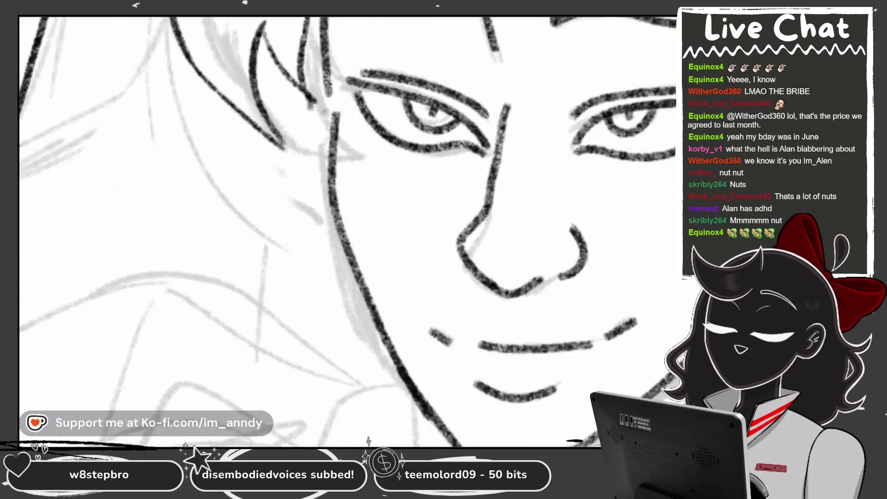
scroll(346, 231, up, 2)
scroll(347, 231, up, 3)
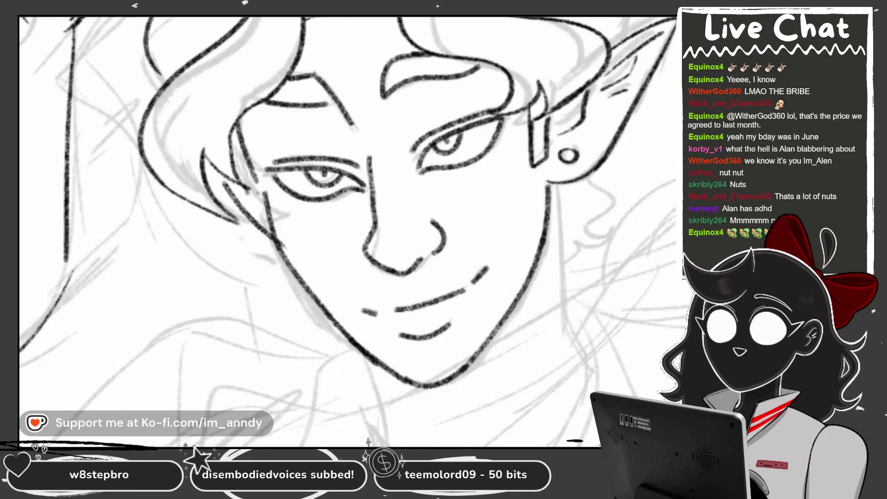
scroll(346, 231, up, 1)
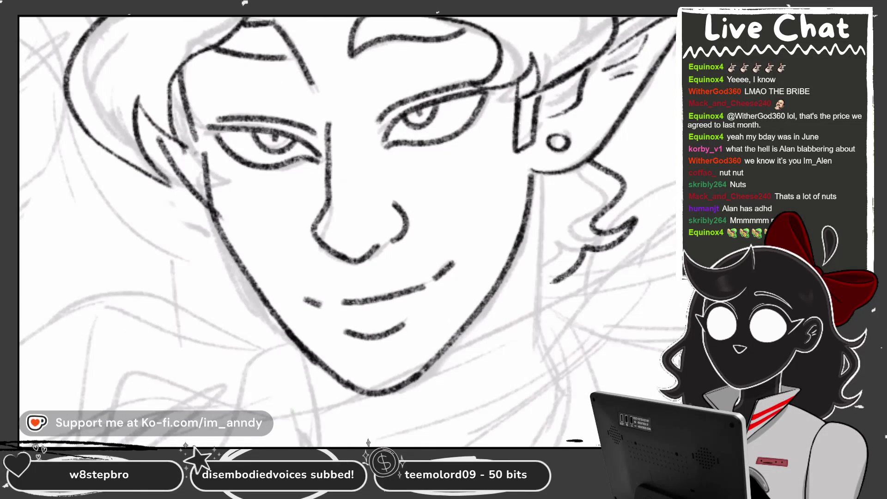
scroll(347, 231, down, 3)
scroll(346, 231, up, 1)
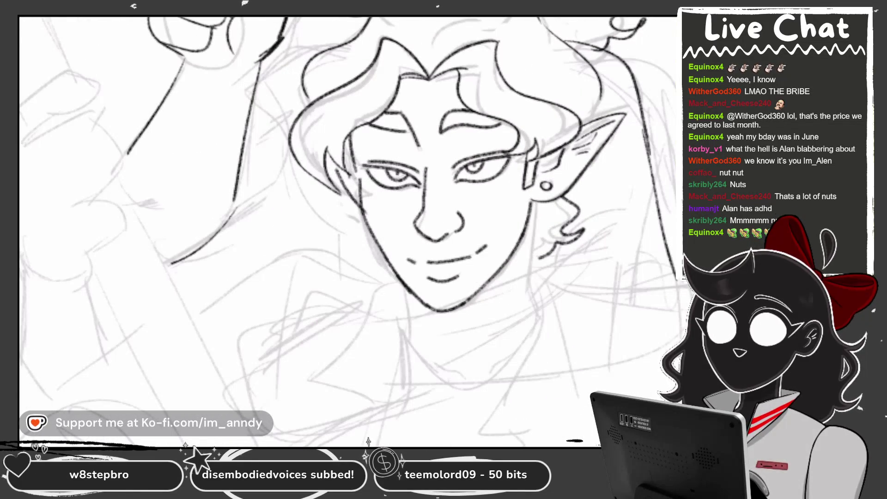
Lasso the inked hair, nudge it right and down, narrow it and warp its right side
scroll(346, 226, up, 2)
mouse_move(373, 78)
mouse_down()
mouse_move(314, 115)
mouse_move(270, 185)
mouse_move(263, 148)
mouse_move(333, 69)
mouse_up()
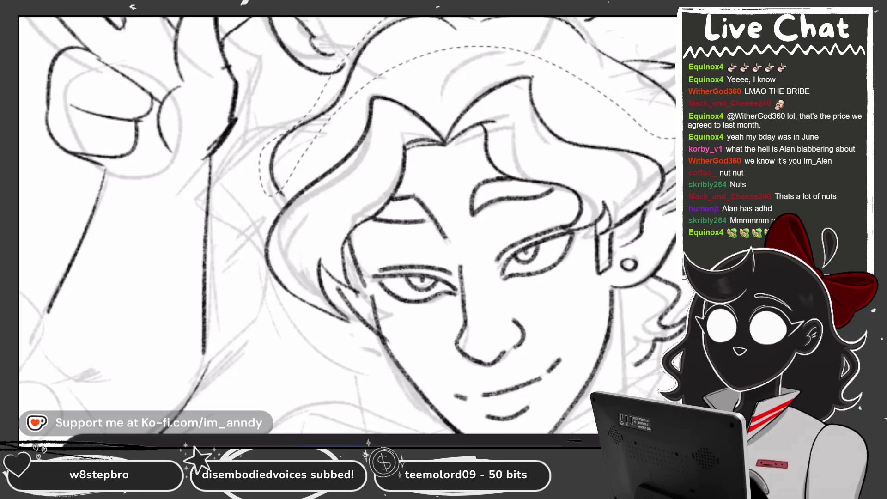
key(ctrl+t)
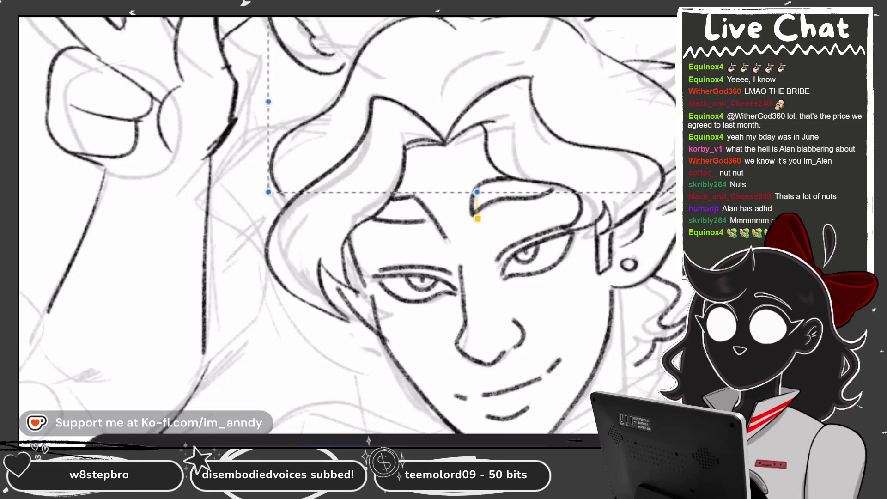
scroll(346, 226, down, 2)
drag(421, 115, 427, 124)
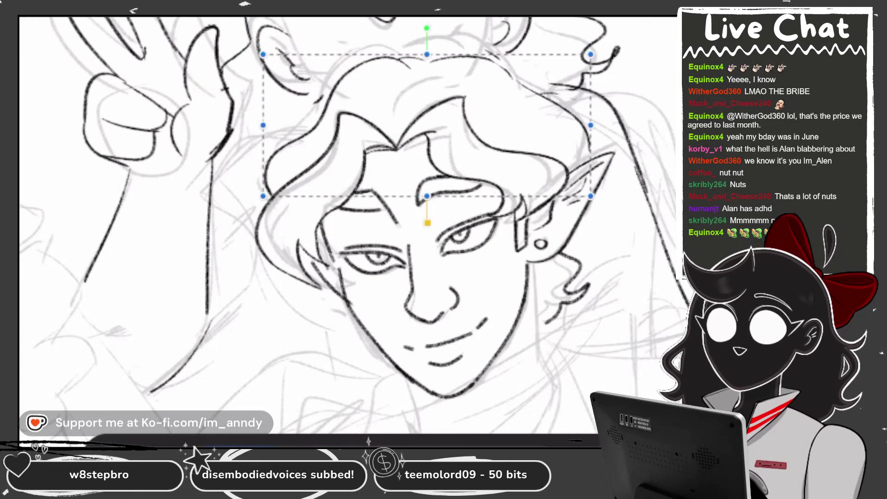
drag(415, 231, 394, 208)
drag(570, 103, 558, 102)
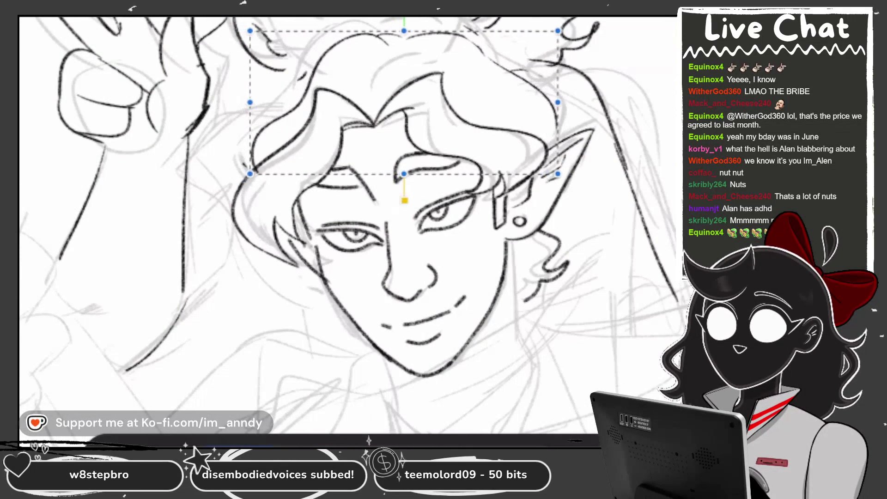
drag(565, 67, 599, 69)
drag(469, 66, 476, 67)
drag(564, 176, 535, 211)
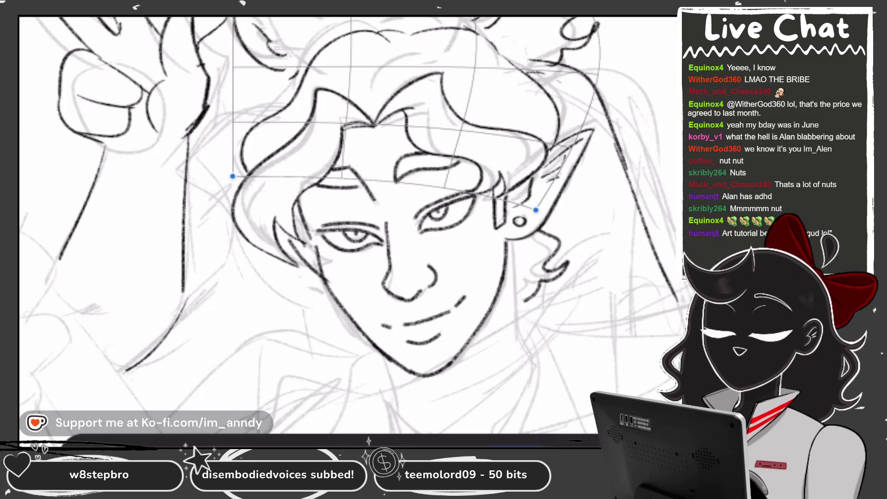
key(Return)
scroll(298, 277, up, 5)
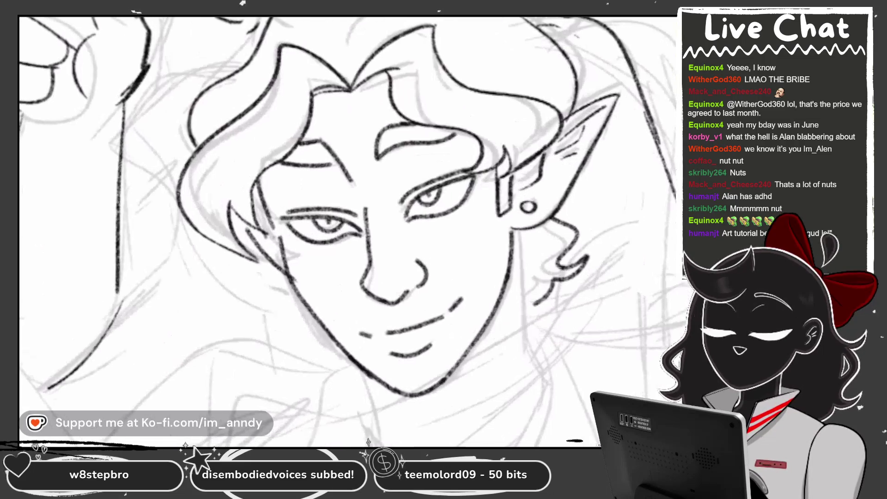
Ink the long neck line running down-left from below the jaw
scroll(300, 213, up, 3)
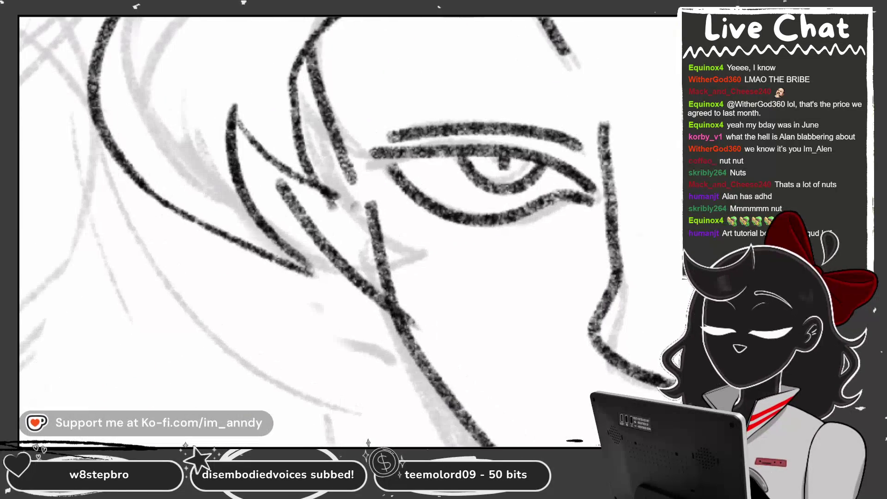
drag(318, 30, 372, 236)
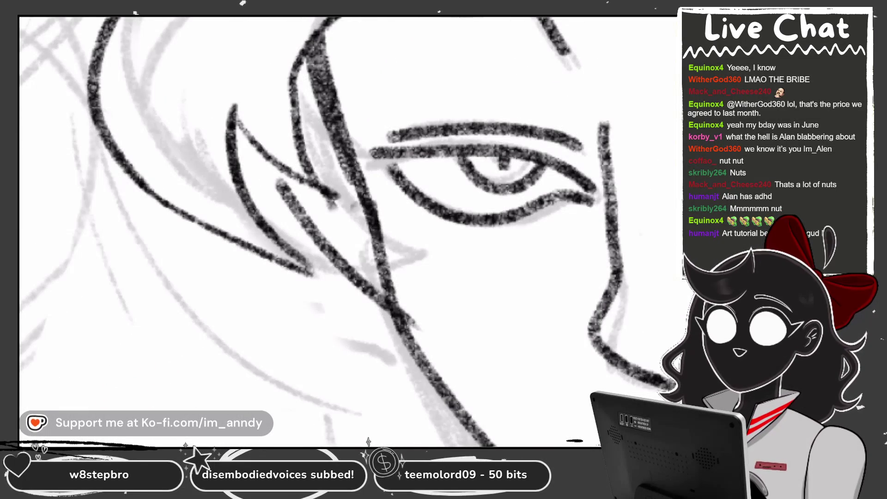
scroll(347, 231, down, 5)
scroll(346, 231, down, 3)
scroll(369, 221, up, 3)
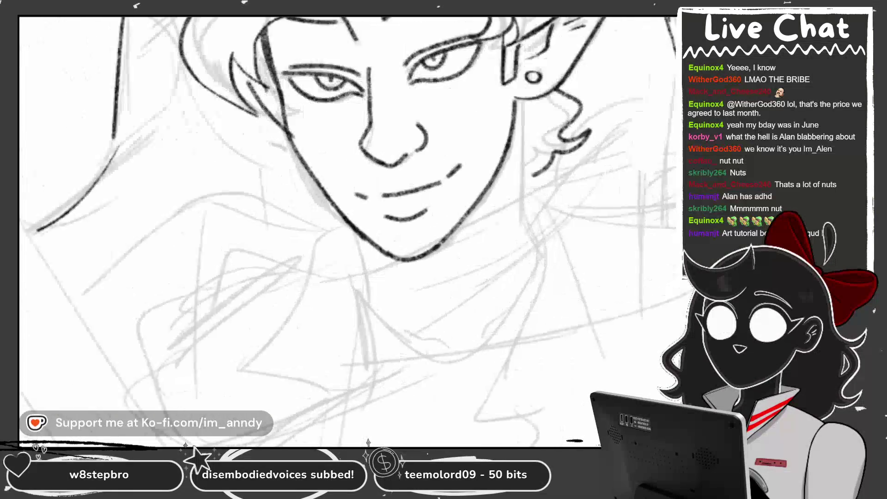
key(ctrl+z)
drag(484, 94, 493, 217)
scroll(493, 218, up, 1)
scroll(346, 231, down, 5)
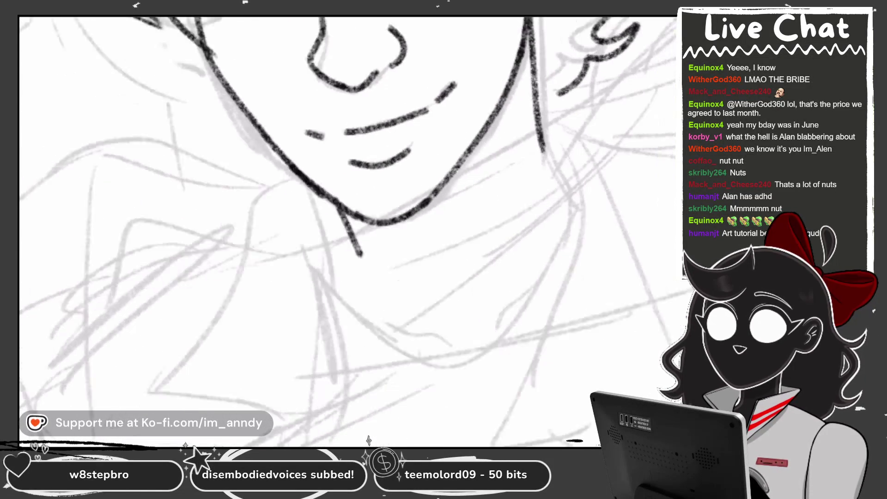
scroll(499, 226, up, 3)
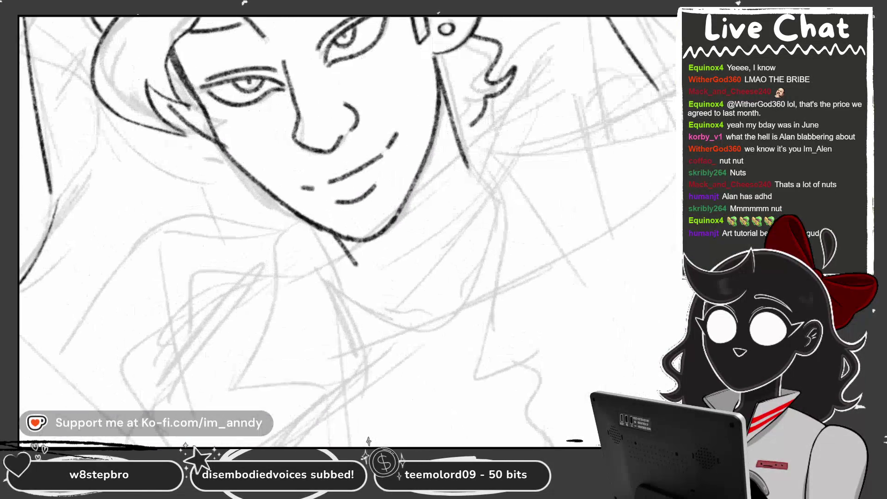
key(ctrl+z)
mouse_move(582, 76)
mouse_down()
mouse_move(529, 86)
mouse_move(431, 199)
mouse_up()
key(ctrl+z)
mouse_move(601, 60)
mouse_down()
mouse_move(562, 72)
mouse_move(398, 217)
mouse_up()
Ink the collar line just below the chin and rotate the canvas to a comfortable angle
scroll(346, 231, down, 3)
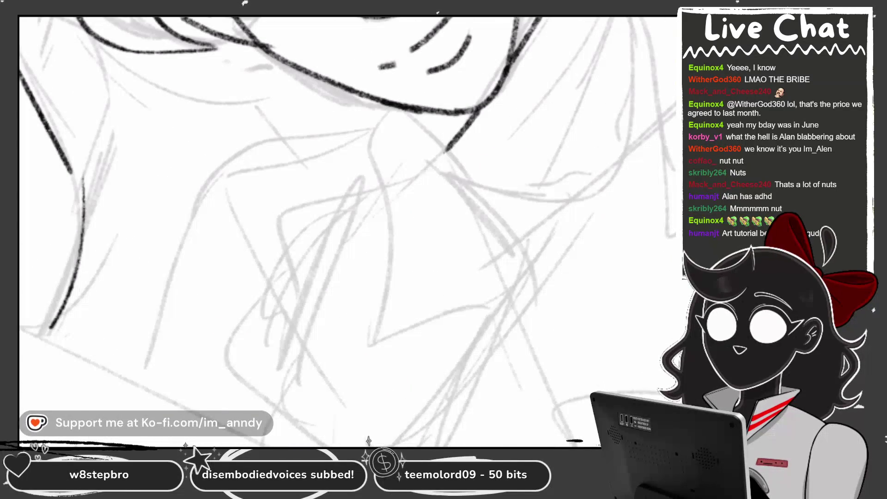
key(ctrl+z)
mouse_move(430, 172)
mouse_down()
mouse_move(400, 177)
mouse_move(305, 266)
mouse_up()
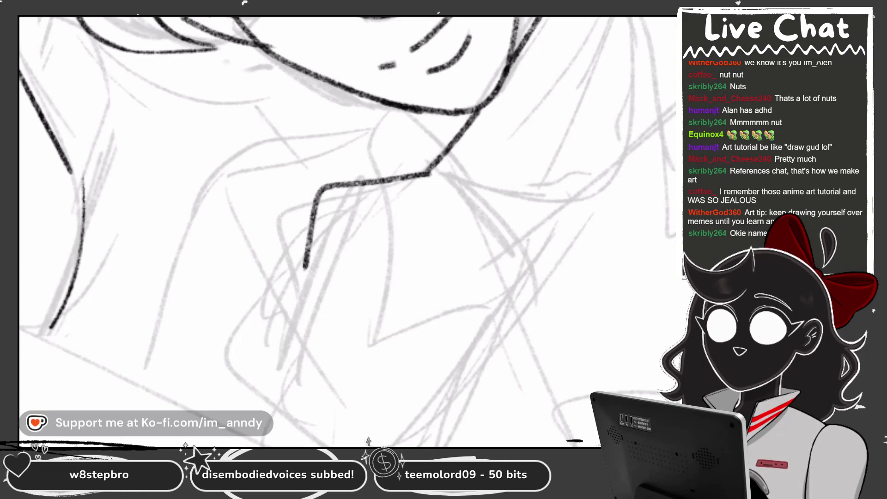
mouse_move(323, 185)
mouse_down()
mouse_move(356, 188)
mouse_move(324, 194)
mouse_move(346, 60)
mouse_move(333, 194)
mouse_move(194, 231)
mouse_move(185, 194)
mouse_move(238, 106)
mouse_up()
Ink a collar stroke below the face and the long shoulder line sweeping down-left
drag(201, 224, 350, 200)
mouse_move(324, 138)
mouse_down()
mouse_move(323, 277)
mouse_move(231, 323)
mouse_up()
drag(323, 231, 301, 208)
drag(531, 18, 550, 62)
mouse_move(323, 231)
mouse_down()
mouse_move(277, 254)
mouse_move(254, 231)
mouse_up()
mouse_move(568, 17)
mouse_down()
mouse_move(510, 107)
mouse_move(344, 282)
mouse_up()
mouse_move(324, 231)
mouse_down()
mouse_move(379, 185)
mouse_move(351, 208)
mouse_up()
drag(403, 167, 311, 315)
drag(324, 231, 351, 208)
scroll(346, 231, down, 3)
scroll(347, 231, up, 5)
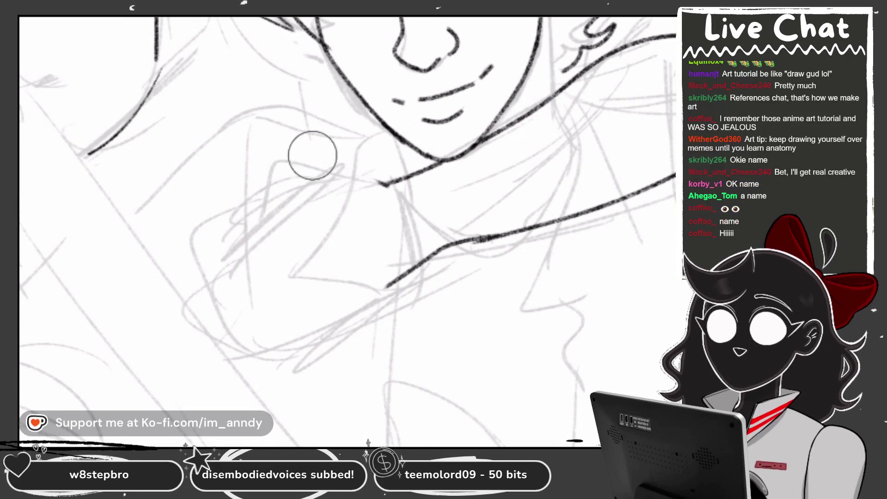
Erase the stray left tail of the lower collar stroke
drag(389, 295, 402, 277)
scroll(360, 191, down, 5)
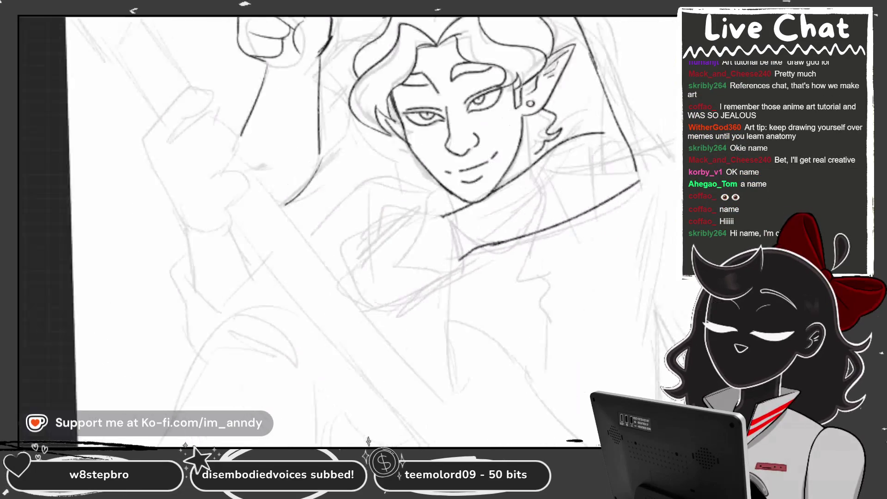
scroll(359, 191, up, 1)
scroll(359, 191, up, 4)
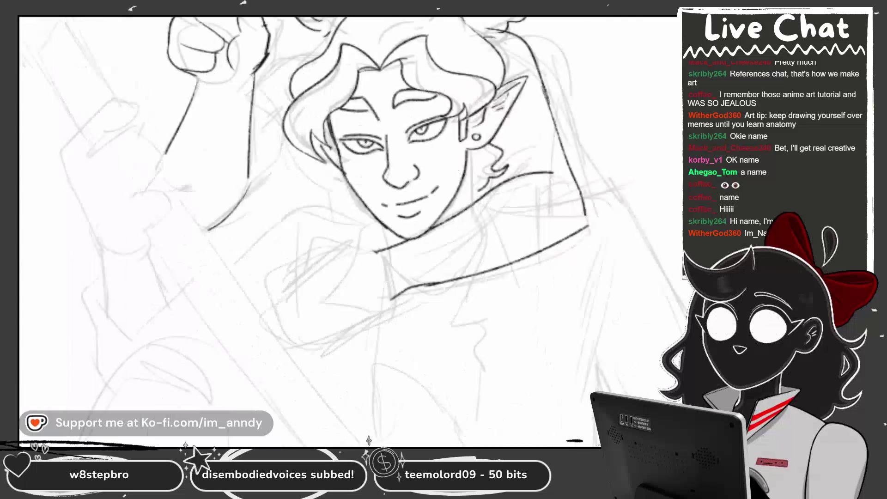
scroll(359, 190, up, 2)
Try new top collar strokes, then undo them to keep the earlier collar lines
mouse_move(428, 115)
mouse_down()
mouse_move(324, 118)
mouse_move(346, 100)
mouse_move(217, 170)
mouse_move(323, 184)
mouse_up()
key(ctrl+z)
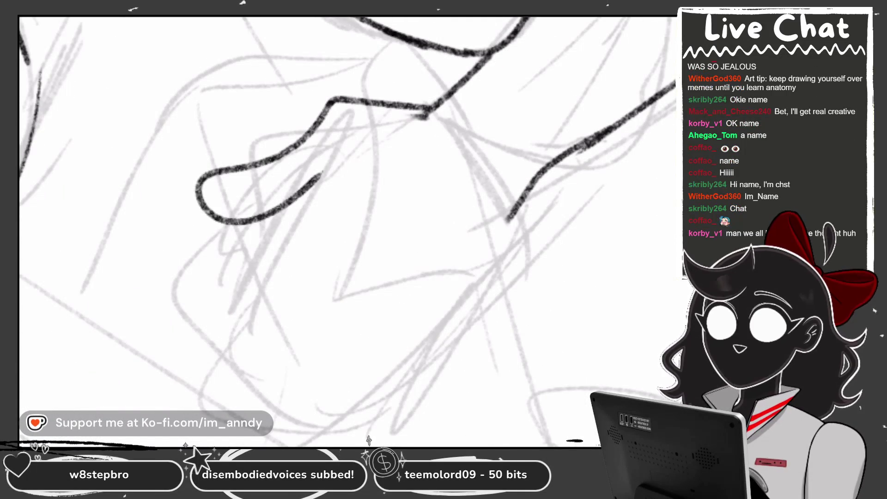
key(ctrl+z)
key(ctrl+z)
mouse_move(430, 98)
mouse_down()
mouse_move(342, 88)
mouse_move(259, 185)
mouse_move(217, 217)
mouse_move(345, 100)
mouse_move(316, 176)
mouse_up()
key(ctrl+z)
key(ctrl+z)
scroll(347, 231, down, 5)
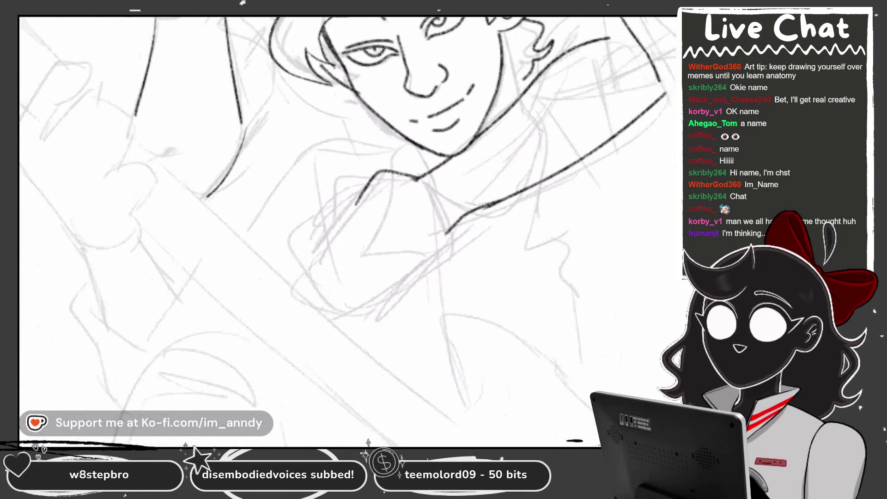
scroll(415, 175, up, 5)
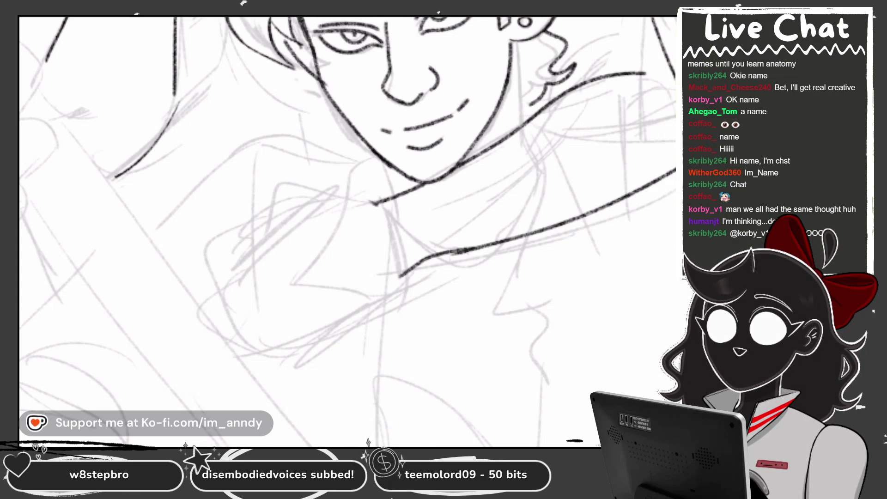
scroll(348, 232, down, 5)
scroll(348, 231, up, 5)
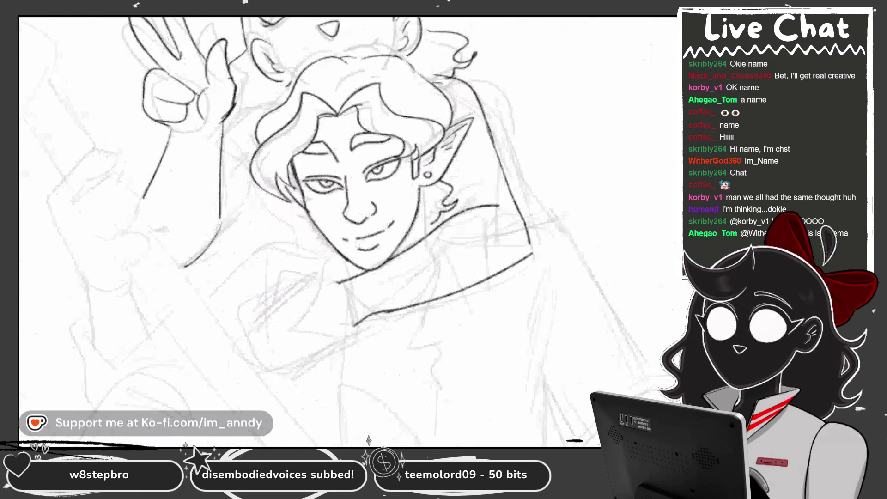
scroll(347, 232, up, 5)
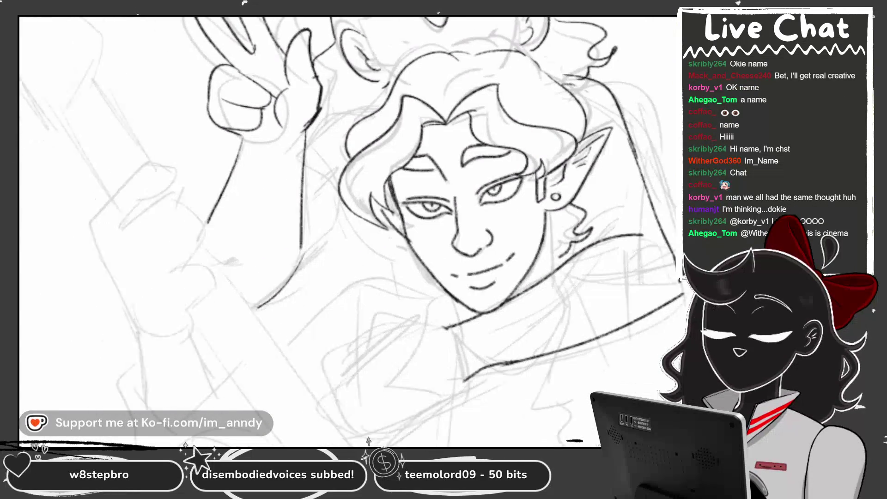
scroll(348, 232, up, 5)
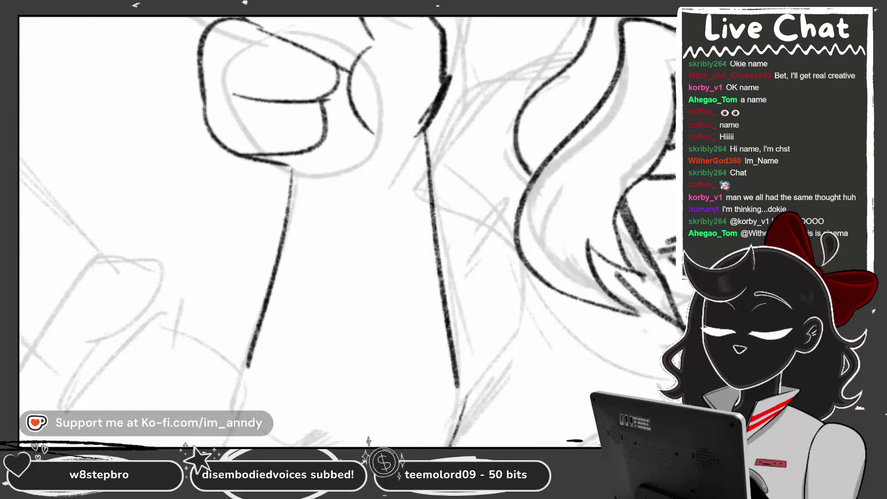
Ink the curved jawline, the neck and the collar curve up the right side
drag(280, 173, 421, 131)
mouse_move(283, 175)
mouse_down()
mouse_move(266, 276)
mouse_move(402, 304)
mouse_move(453, 217)
mouse_up()
key(ctrl+z)
drag(434, 134, 452, 256)
drag(340, 231, 354, 270)
Ink the girl's closed-eye lashes, redrawing them after one undo
drag(264, 108, 280, 155)
key(ctrl+z)
drag(206, 183, 226, 208)
drag(238, 153, 222, 191)
scroll(346, 231, down, 5)
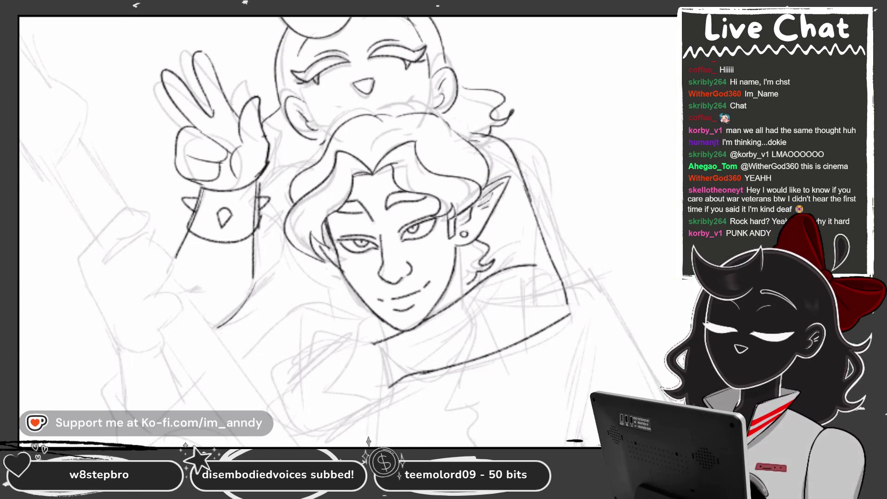
Erase the lower-left part of the collar line and redraw it so it rejoins
scroll(347, 231, up, 5)
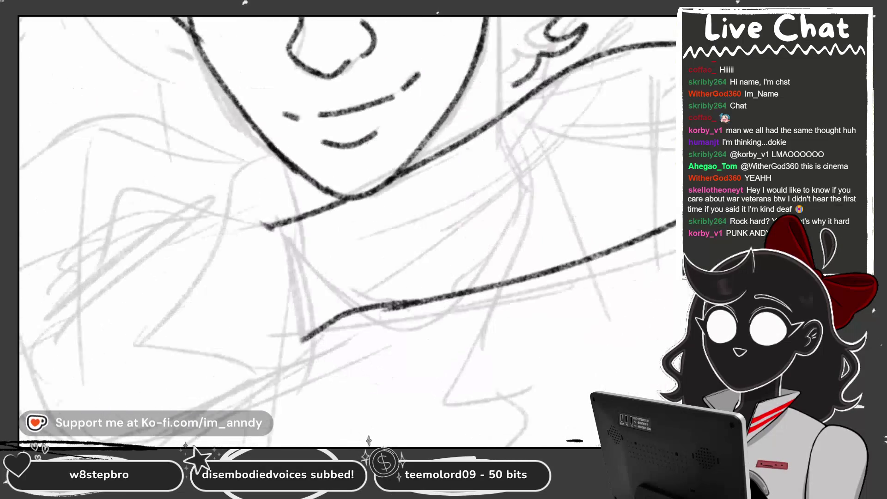
scroll(346, 231, up, 3)
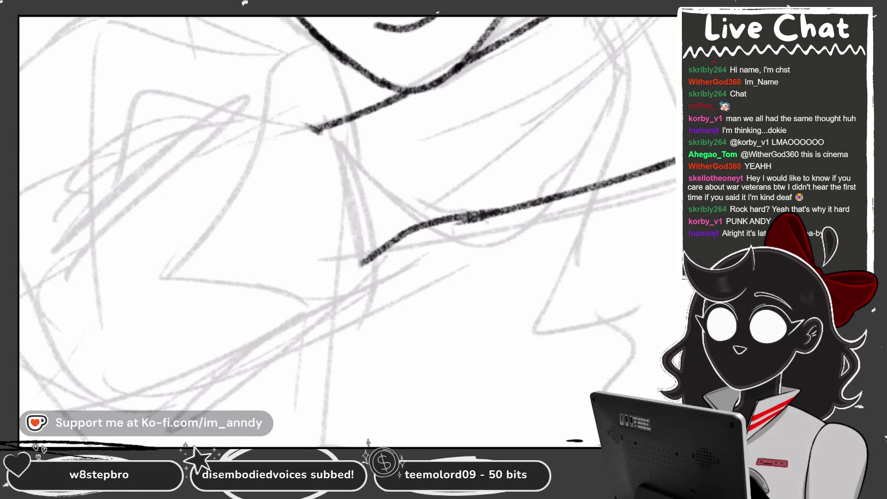
drag(363, 261, 490, 213)
drag(416, 231, 342, 205)
mouse_move(328, 261)
mouse_down()
mouse_move(359, 235)
mouse_move(633, 109)
mouse_up()
Draw the collar's vertical side edge, then erase its top, the upper segment and bottom line
drag(415, 277, 369, 208)
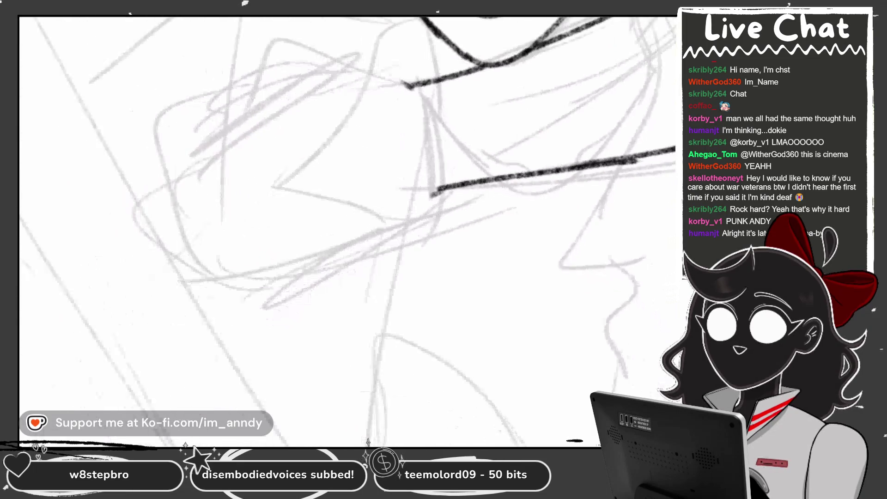
drag(421, 95, 423, 221)
drag(422, 184, 360, 222)
drag(415, 231, 406, 258)
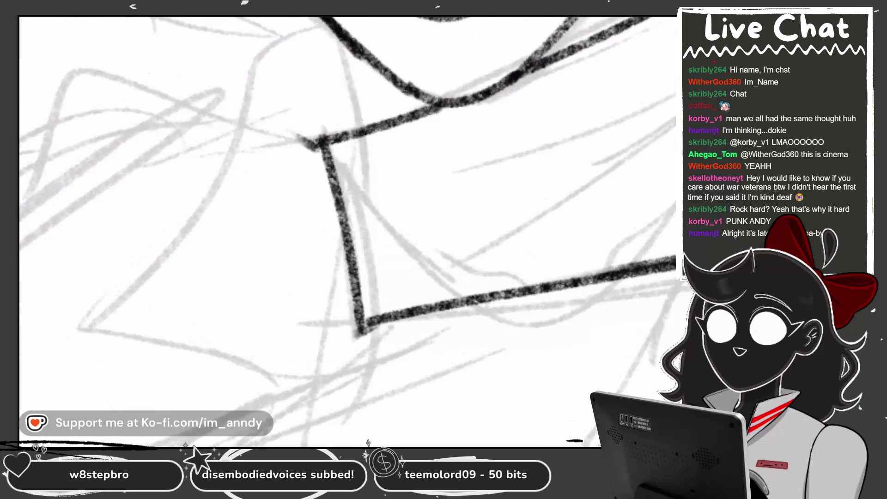
mouse_move(342, 217)
mouse_down()
mouse_move(366, 158)
mouse_move(332, 147)
mouse_move(408, 115)
mouse_move(462, 129)
mouse_up()
drag(536, 92, 596, 36)
mouse_move(380, 300)
mouse_down()
mouse_move(507, 277)
mouse_move(540, 299)
mouse_move(554, 293)
mouse_move(528, 307)
mouse_move(505, 291)
mouse_up()
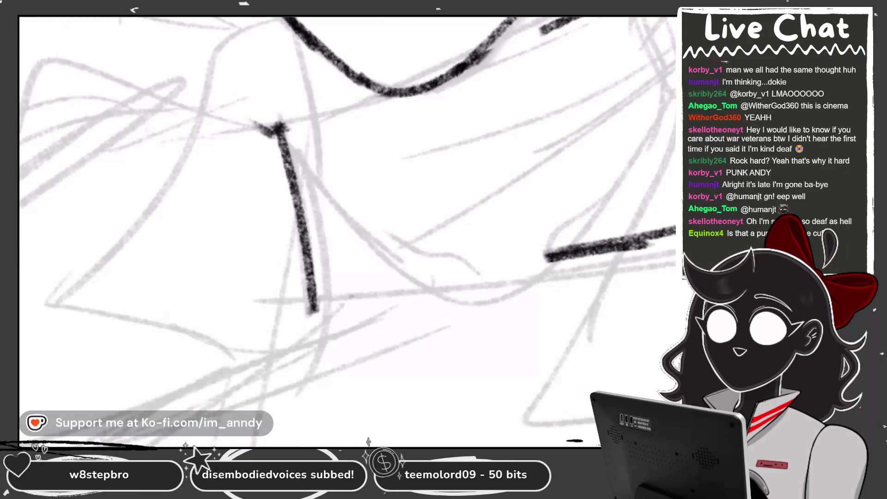
Draw the collar corner, trim line ends, and join top and bottom lines to the right side
mouse_move(348, 73)
mouse_down()
mouse_move(296, 185)
mouse_move(296, 207)
mouse_move(323, 88)
mouse_move(302, 213)
mouse_move(319, 313)
mouse_move(560, 276)
mouse_up()
key(ctrl+z)
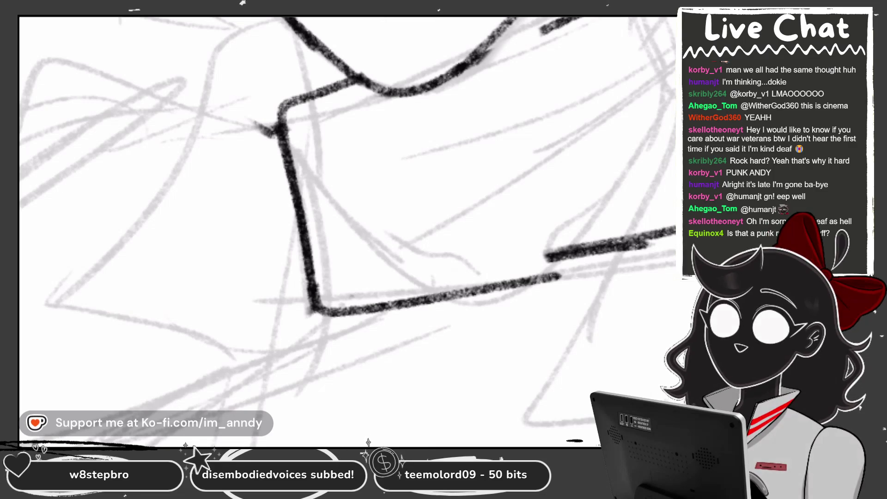
drag(540, 30, 557, 23)
drag(575, 247, 568, 279)
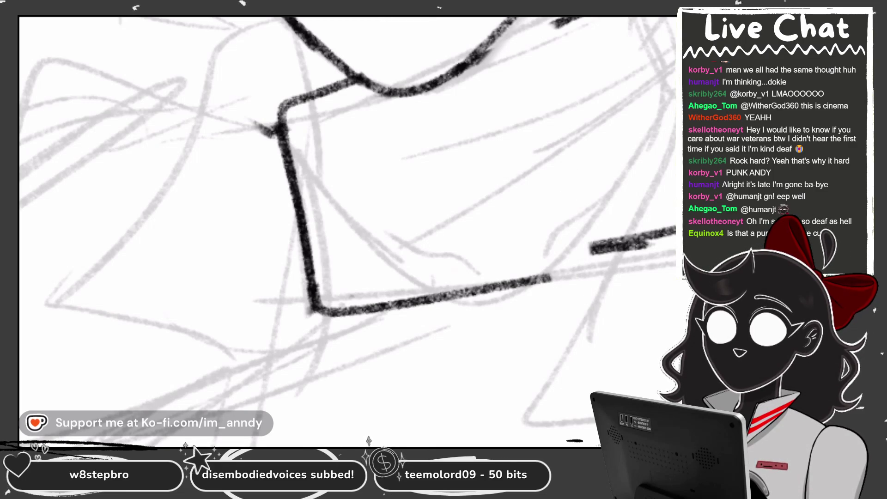
mouse_move(482, 50)
mouse_down()
mouse_move(521, 30)
mouse_move(563, 65)
mouse_move(589, 271)
mouse_up()
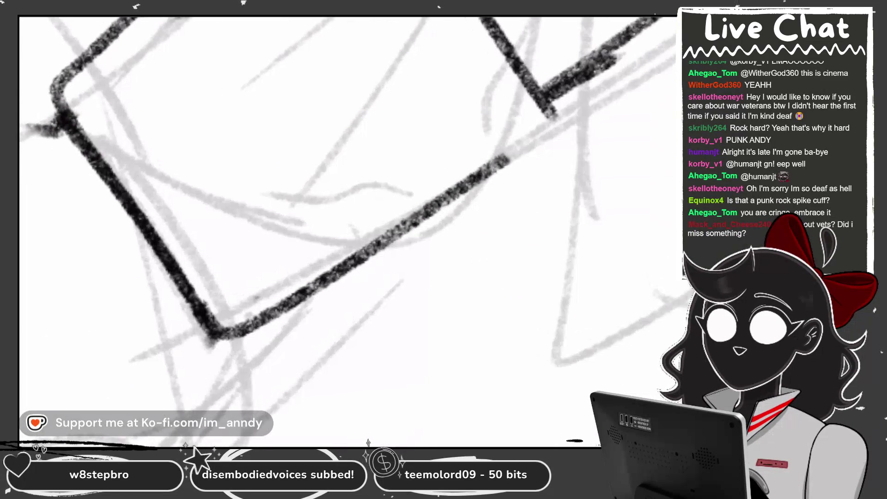
mouse_move(443, 200)
mouse_down()
mouse_move(529, 146)
mouse_move(556, 95)
mouse_up()
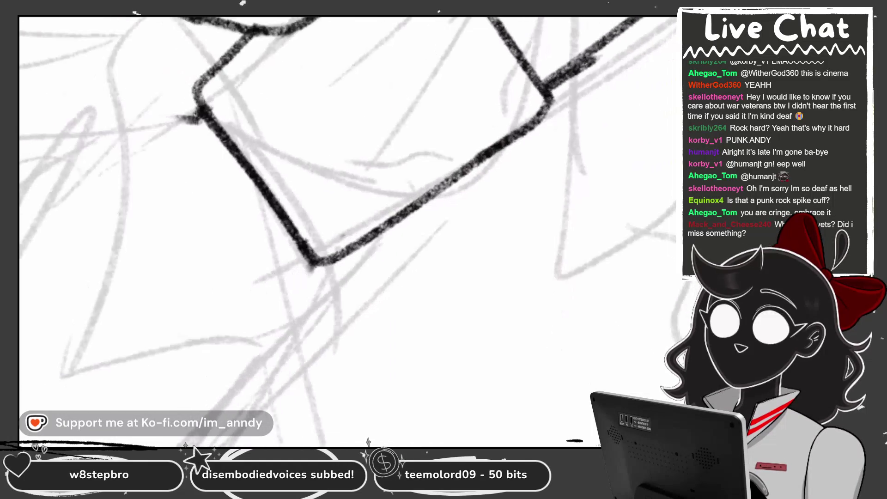
Redraw the bottom-right collar line thicker so it meets the shoulder line
drag(266, 296, 560, 74)
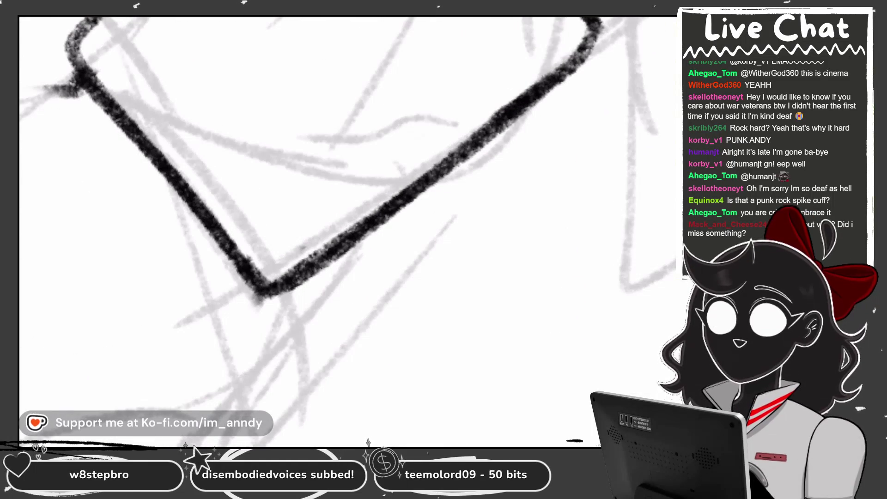
key(ctrl+z)
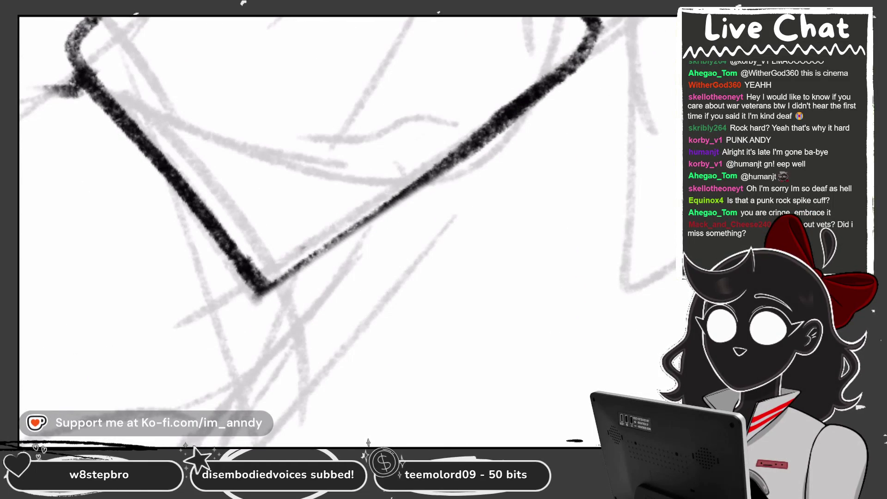
drag(261, 289, 550, 79)
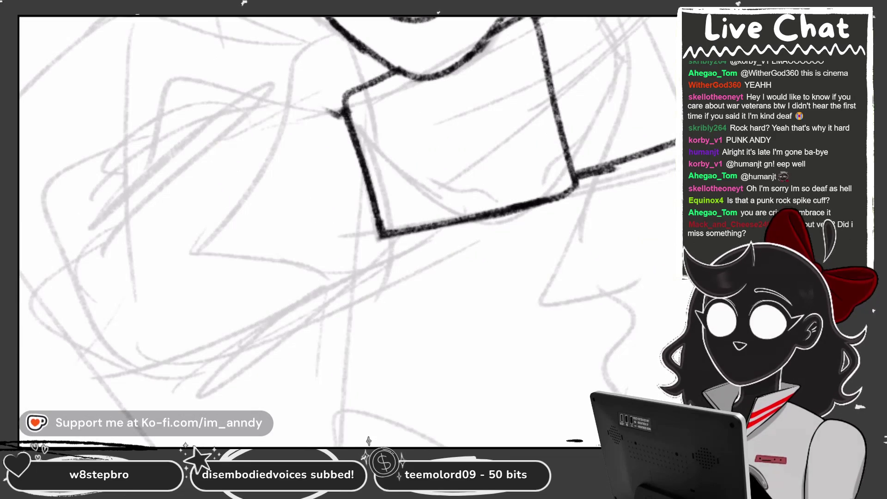
scroll(347, 231, down, 4)
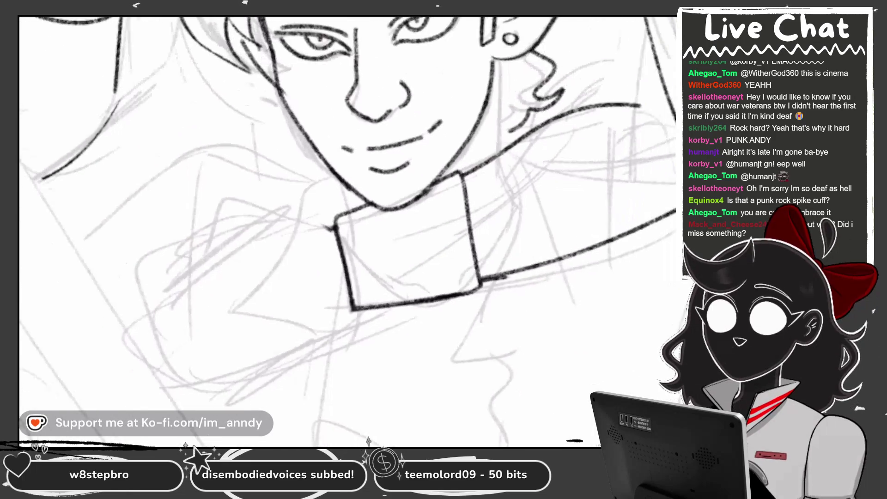
scroll(346, 231, down, 2)
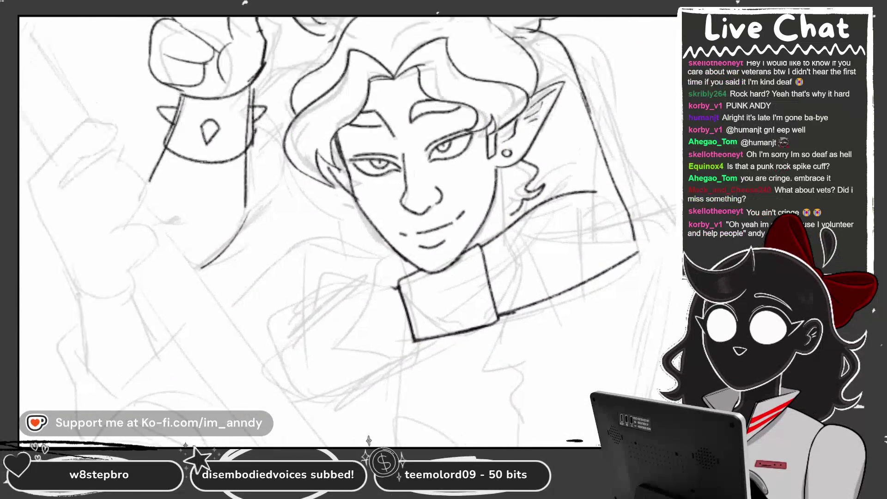
scroll(346, 231, down, 3)
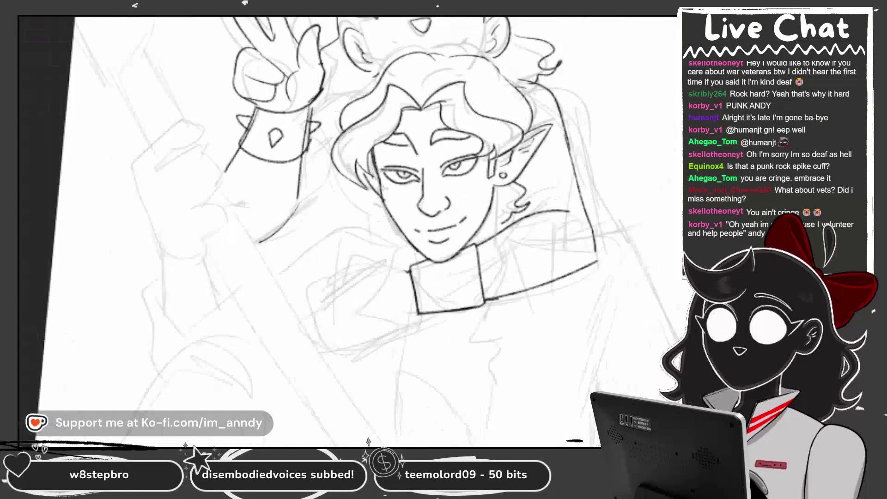
scroll(347, 231, up, 3)
scroll(469, 251, up, 5)
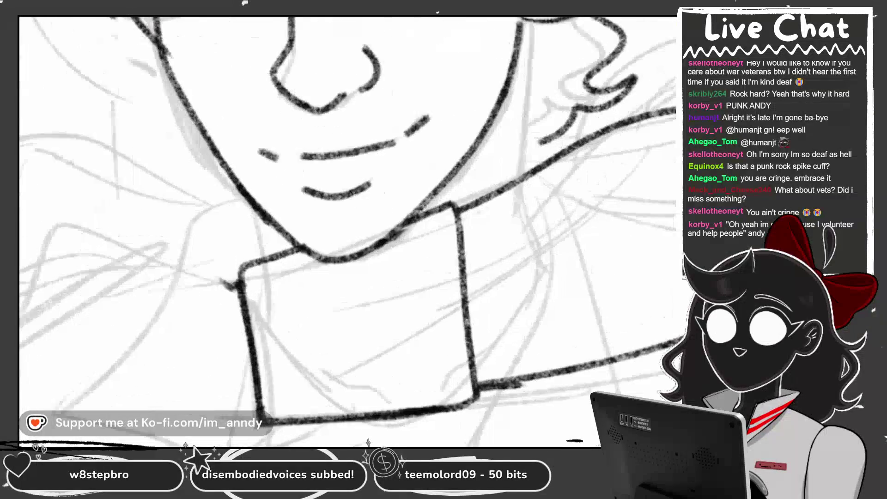
scroll(346, 230, down, 3)
scroll(346, 231, up, 3)
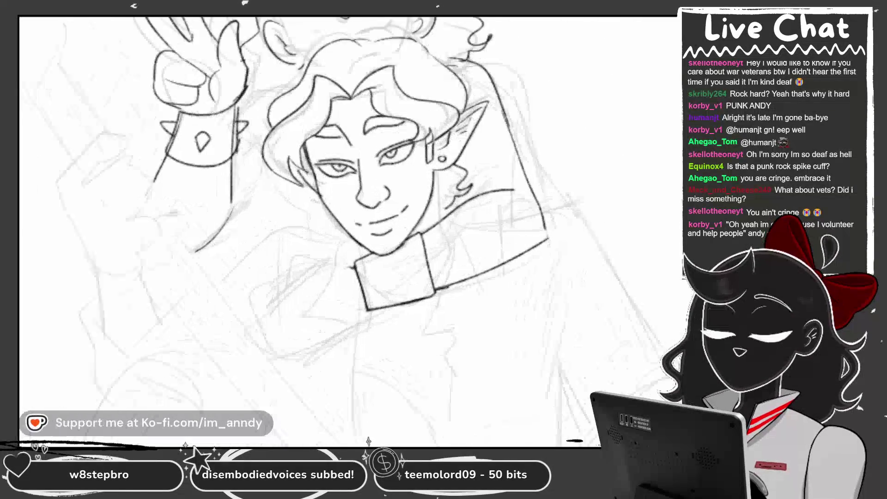
scroll(347, 231, down, 3)
scroll(208, 115, up, 5)
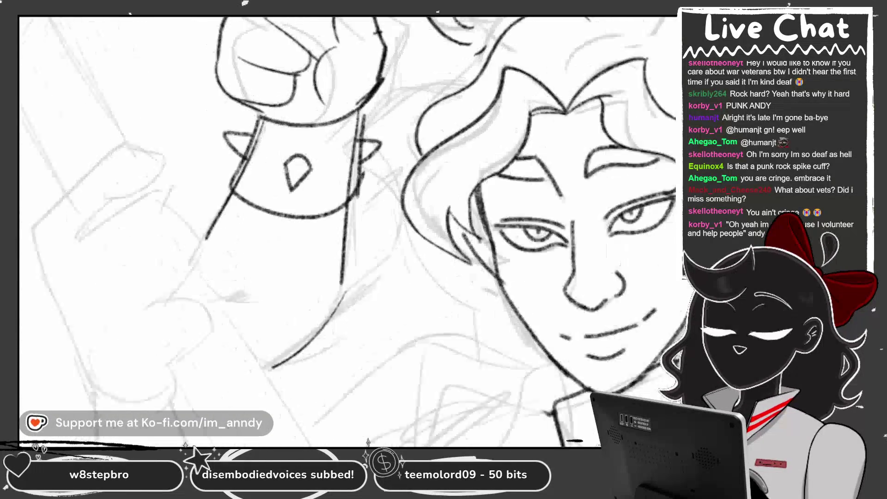
Erase the teardrop stud and both spikes from the wrist cuff
drag(298, 261, 295, 309)
drag(397, 231, 387, 246)
mouse_move(206, 233)
mouse_down()
mouse_move(198, 247)
mouse_move(223, 212)
mouse_move(214, 215)
mouse_up()
scroll(214, 215, down, 5)
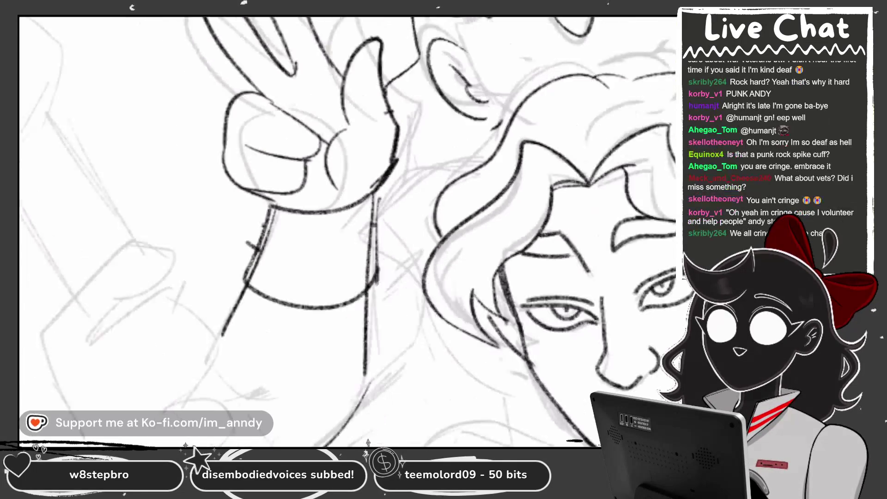
scroll(415, 231, up, 2)
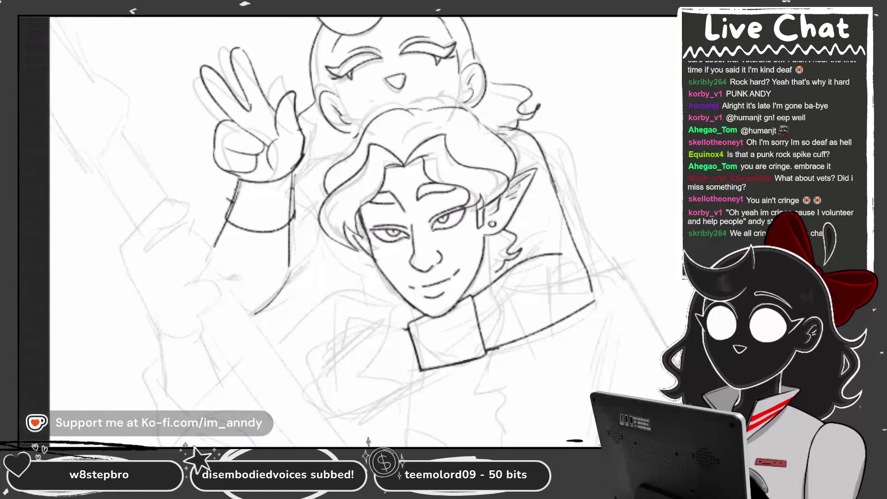
scroll(397, 88, up, 5)
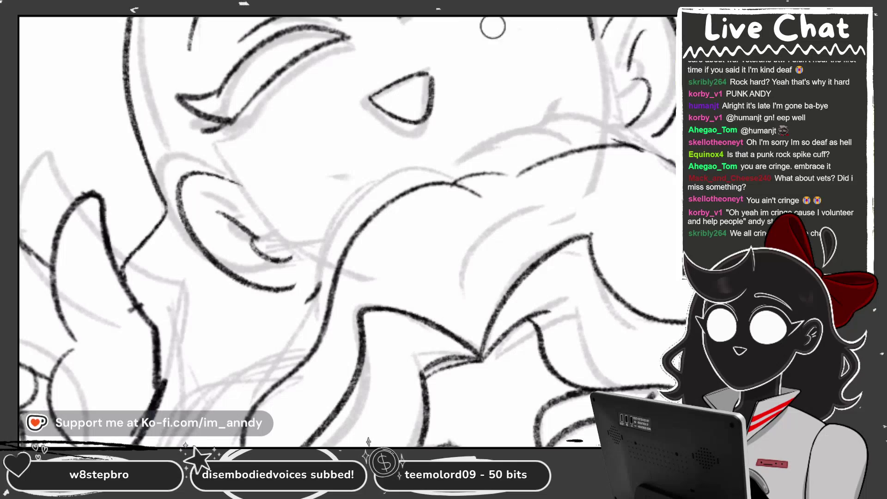
scroll(492, 27, down, 3)
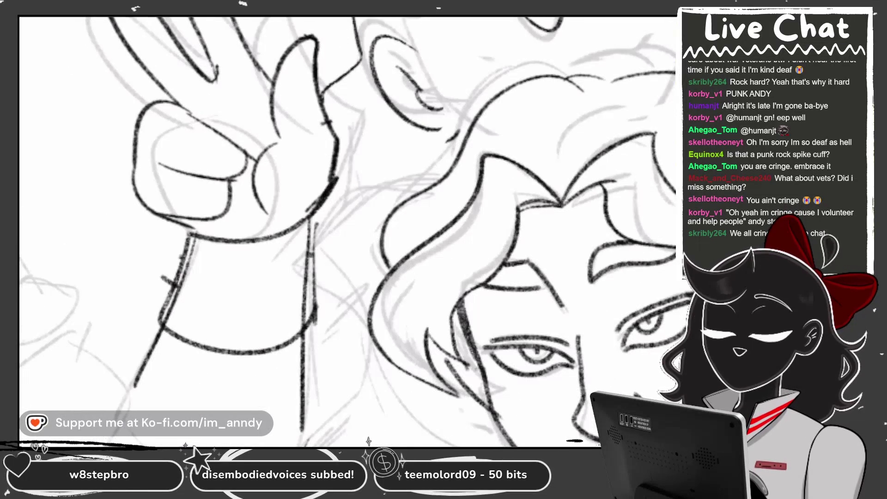
scroll(346, 231, down, 5)
scroll(347, 231, up, 5)
scroll(347, 231, up, 2)
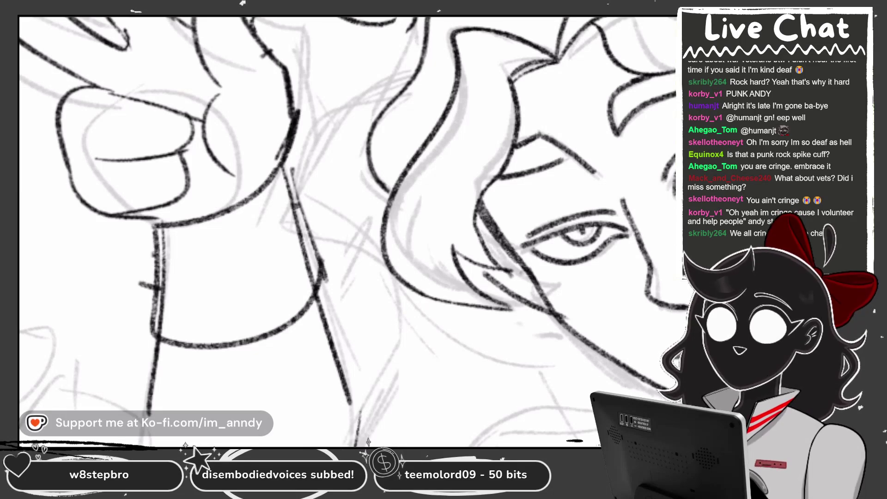
Ink a curve and darken a nearby line beside the peace-sign hand
scroll(346, 231, up, 3)
mouse_move(448, 45)
mouse_down()
mouse_move(314, 100)
mouse_move(277, 201)
mouse_up()
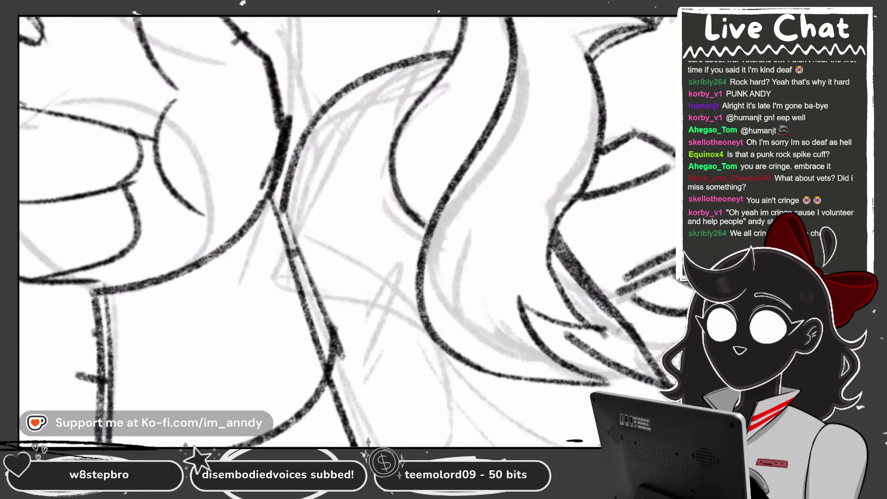
scroll(347, 231, down, 5)
scroll(439, 185, up, 8)
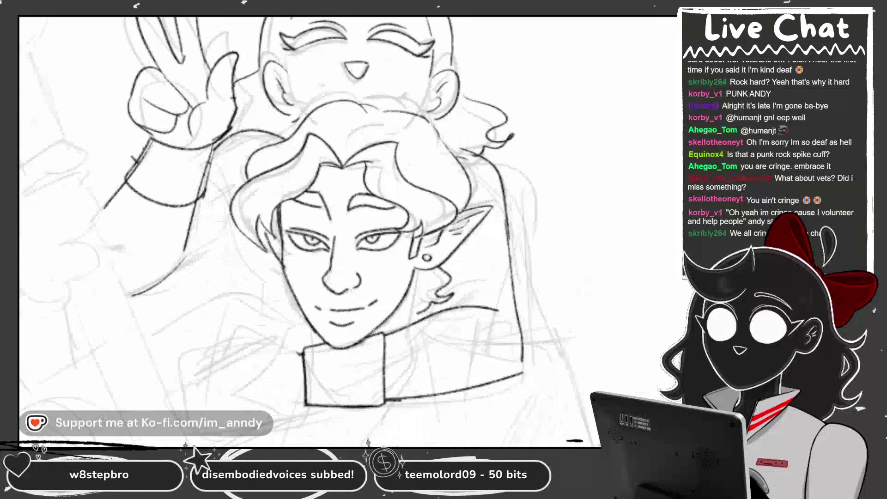
drag(403, 97, 504, 86)
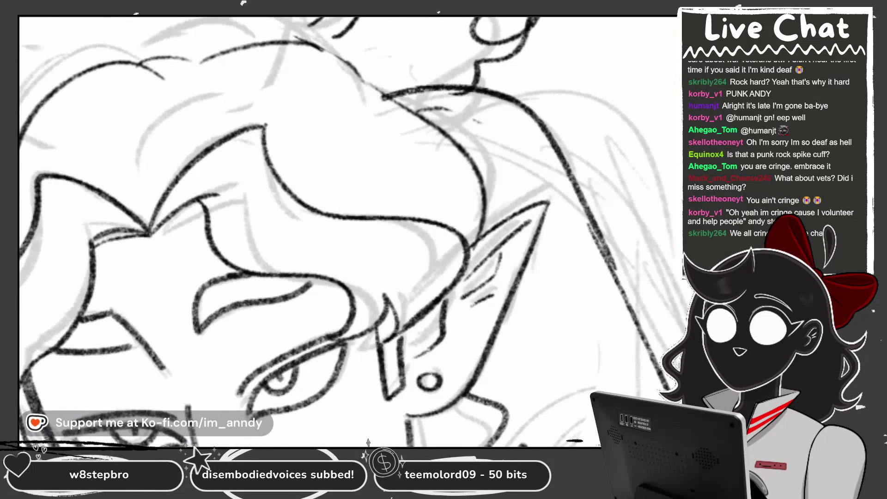
scroll(346, 231, down, 4)
scroll(347, 231, left, 2)
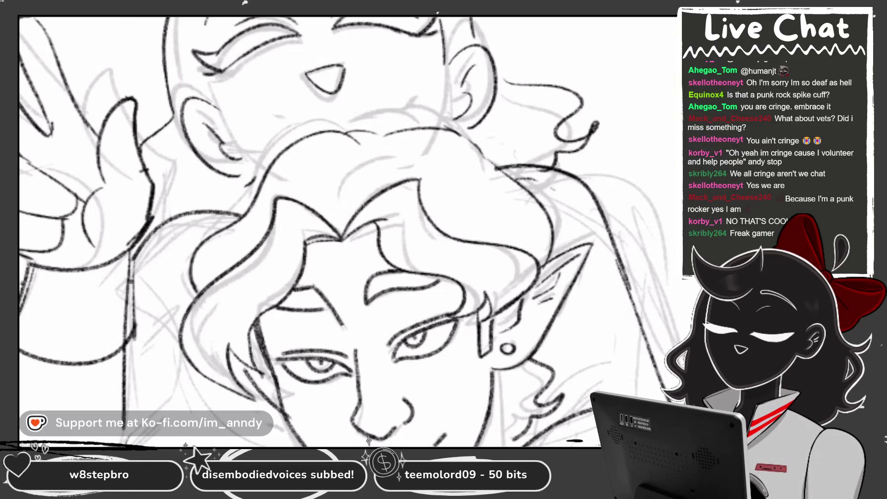
scroll(347, 231, up, 6)
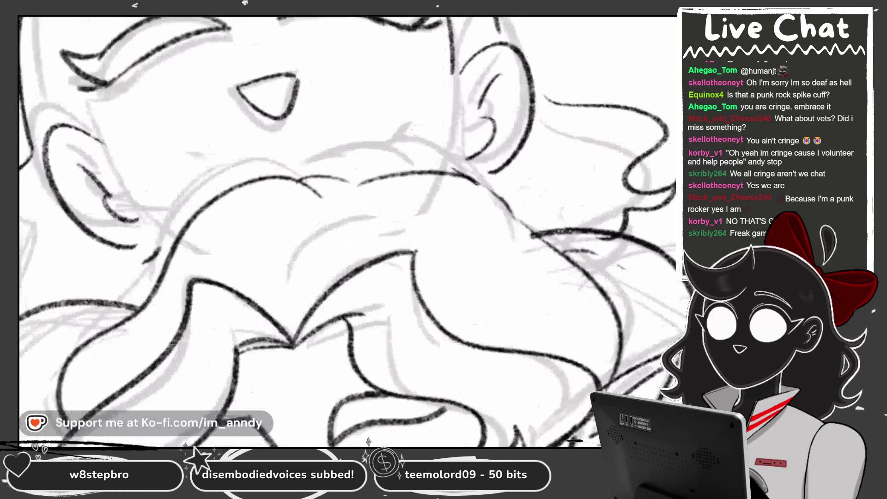
drag(261, 119, 368, 44)
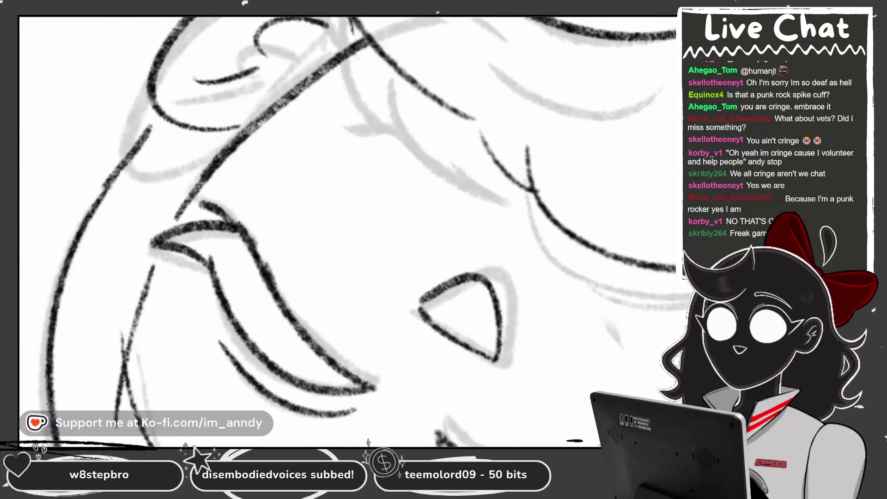
key(ctrl+z)
drag(208, 180, 366, 46)
scroll(347, 231, down, 3)
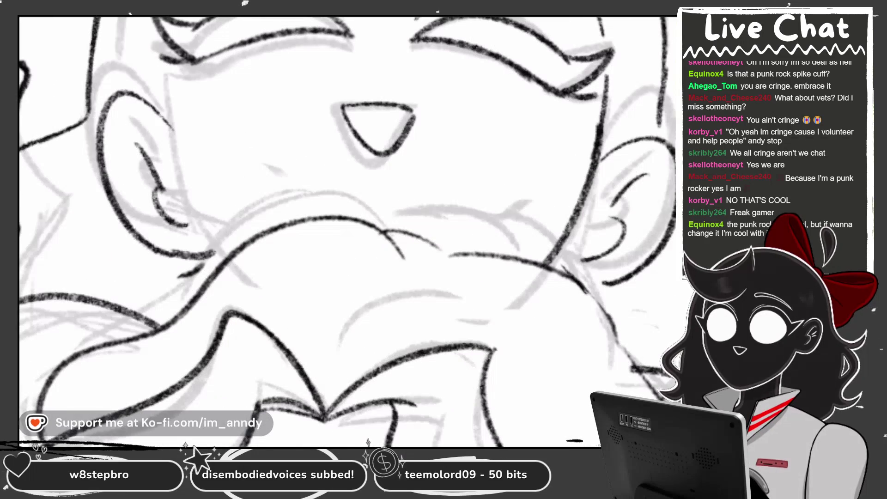
scroll(346, 231, down, 5)
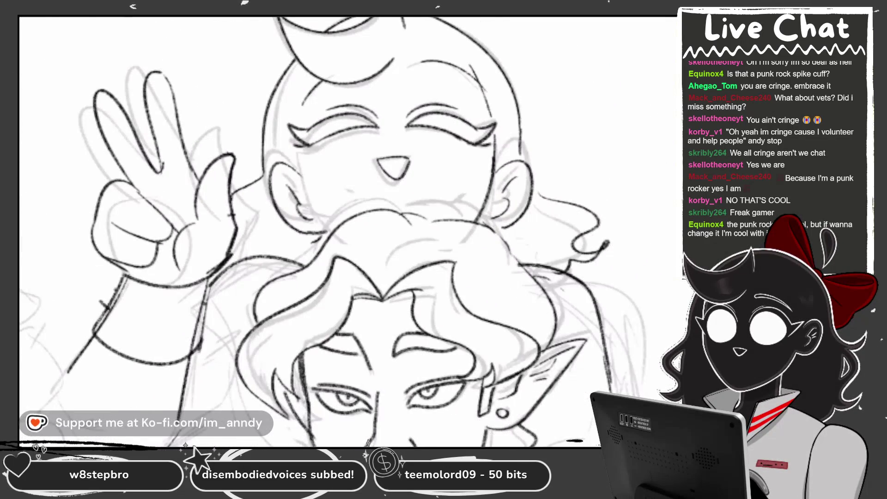
scroll(347, 230, up, 5)
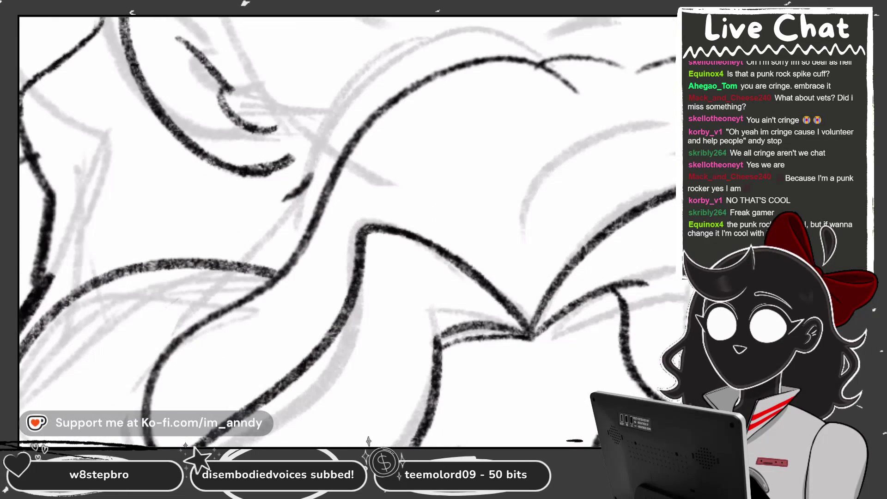
scroll(346, 231, down, 3)
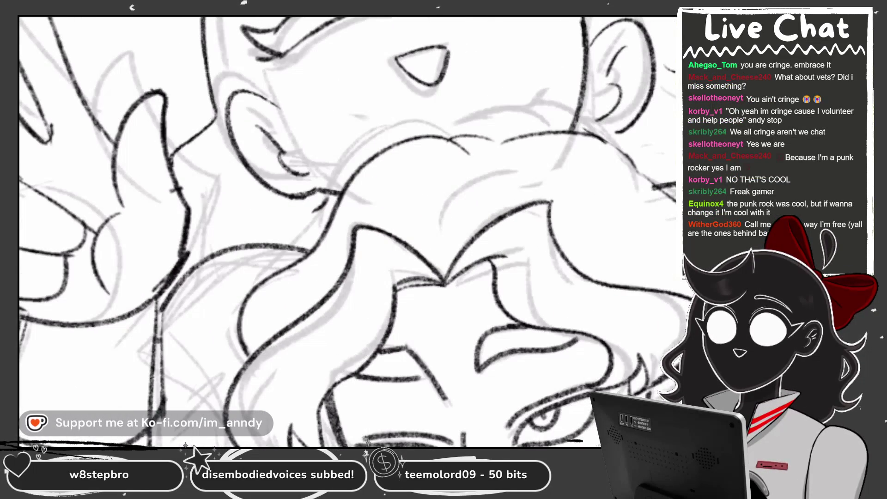
scroll(347, 231, up, 3)
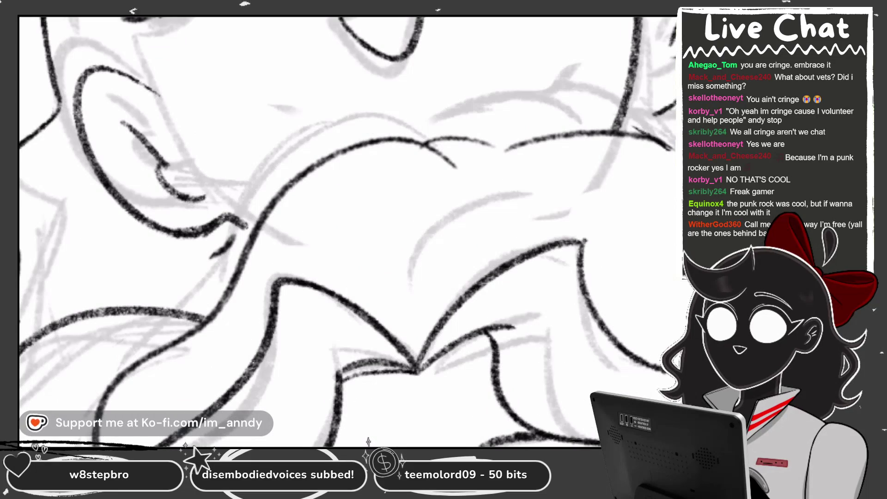
scroll(346, 231, down, 5)
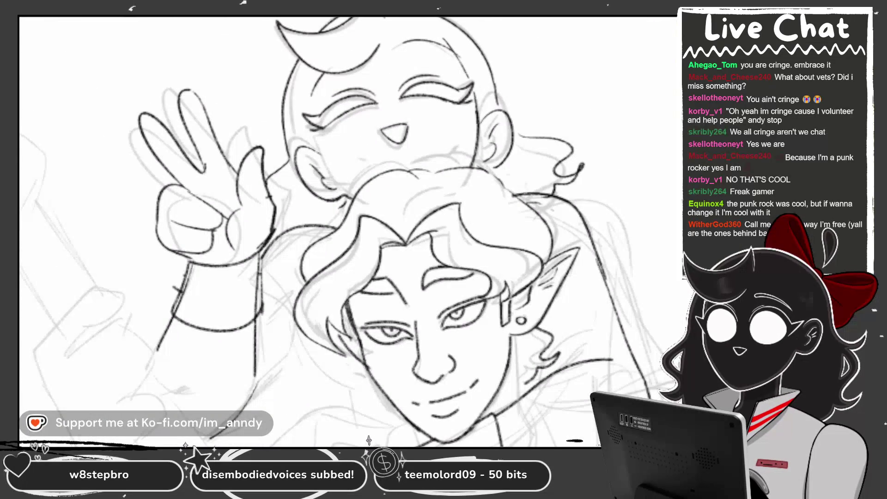
scroll(347, 231, down, 2)
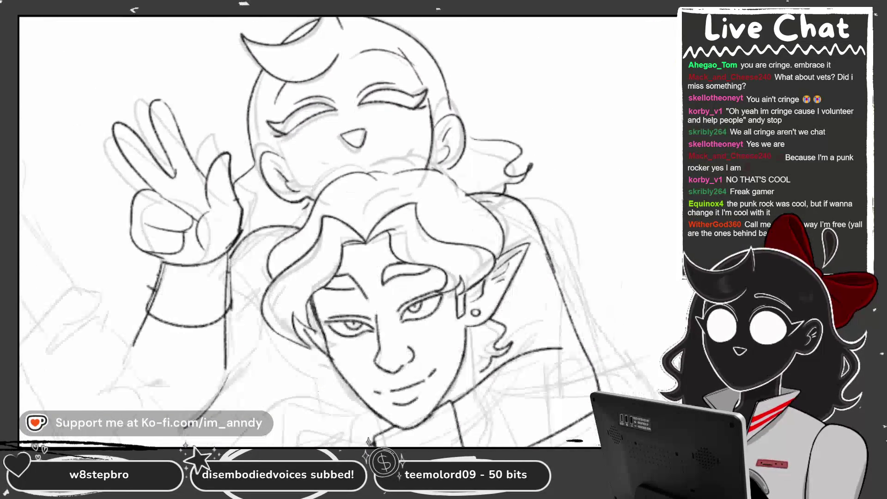
scroll(347, 231, up, 5)
Ink lines beside and below the collar, trying and discarding several hook strokes
drag(359, 127, 262, 165)
drag(460, 189, 430, 280)
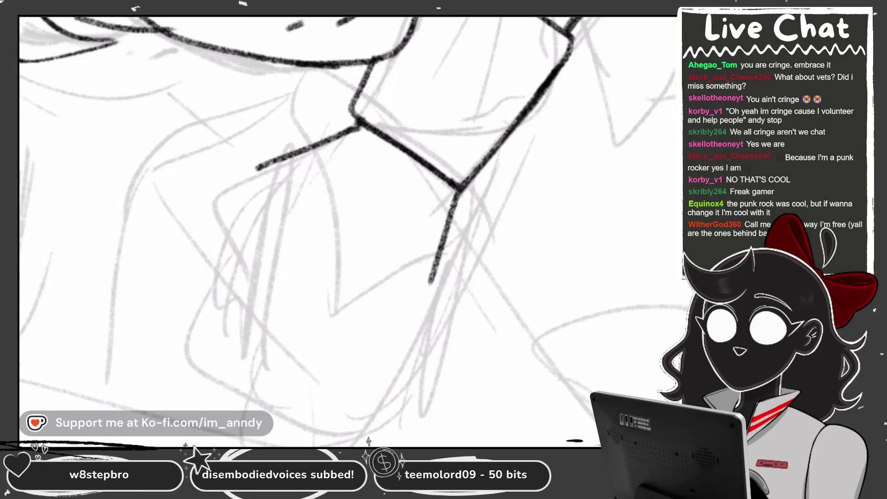
mouse_move(261, 166)
mouse_down()
mouse_move(214, 241)
mouse_move(245, 277)
mouse_move(259, 247)
mouse_move(207, 239)
mouse_move(250, 257)
mouse_up()
key(ctrl+z)
scroll(348, 232, up, 2)
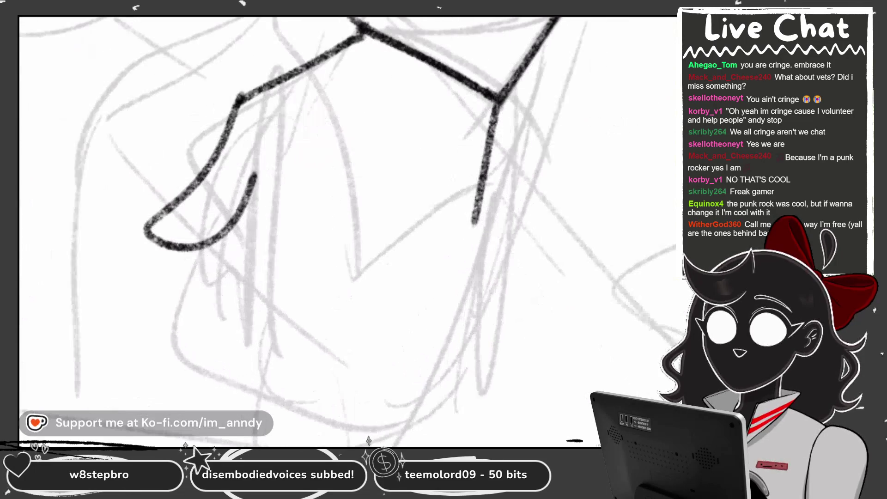
key(ctrl+z)
mouse_move(238, 104)
mouse_down()
mouse_move(143, 254)
mouse_move(256, 187)
mouse_up()
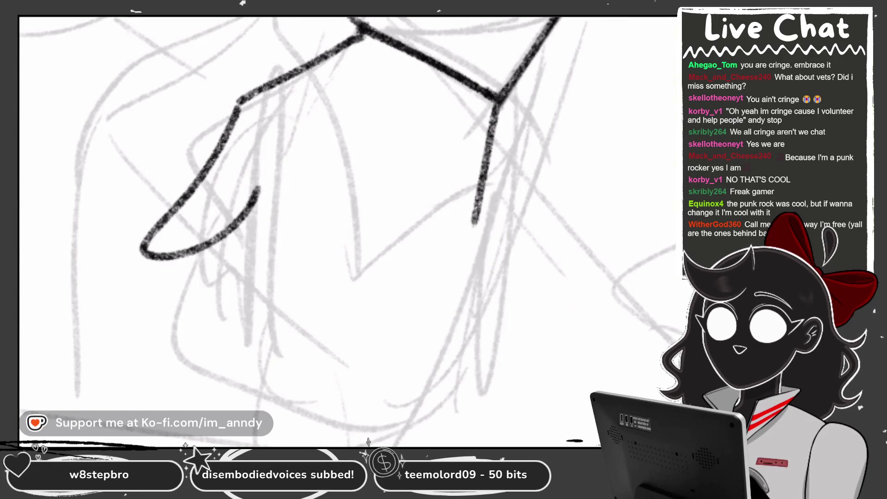
key(ctrl+z)
mouse_move(238, 104)
mouse_down()
mouse_move(152, 258)
mouse_move(253, 194)
mouse_move(187, 174)
mouse_move(190, 245)
mouse_move(273, 164)
mouse_up()
key(ctrl+z)
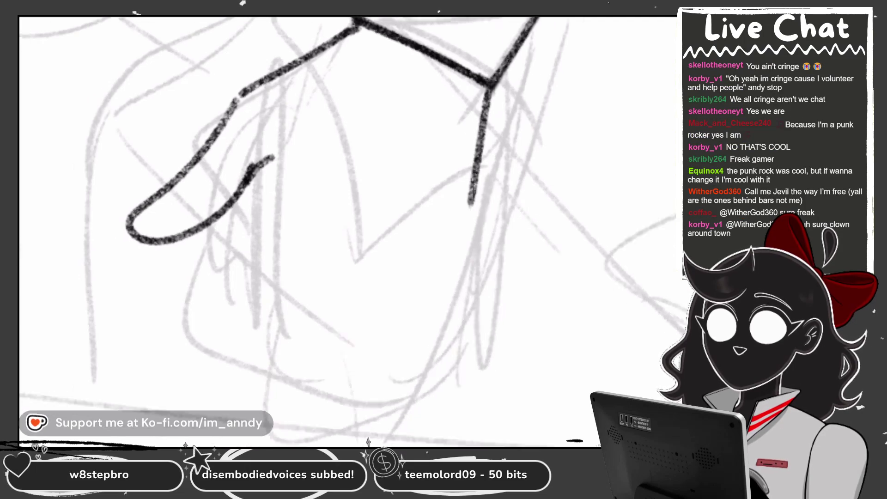
Ink a long line below the collar and a curve hooking up from its end
drag(267, 197, 259, 264)
key(ctrl+z)
mouse_move(262, 158)
mouse_down()
mouse_move(248, 303)
mouse_move(382, 300)
mouse_up()
key(ctrl+z)
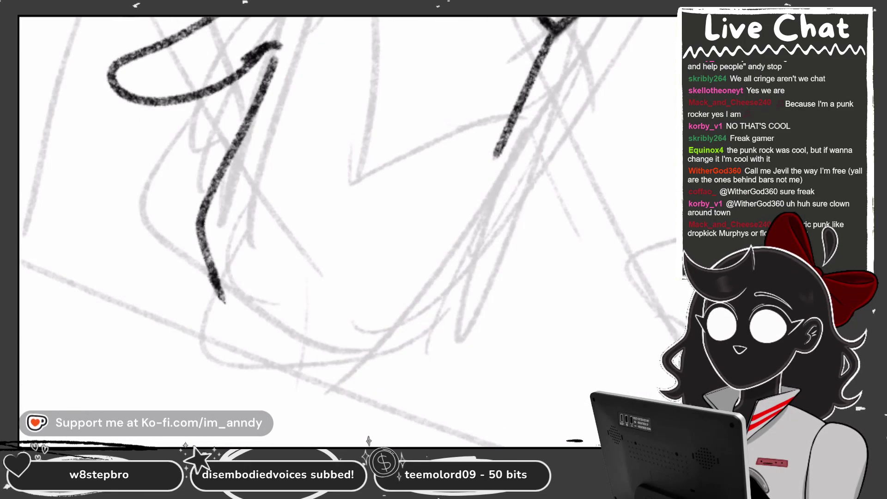
drag(225, 303, 362, 280)
mouse_move(395, 308)
mouse_down()
mouse_move(443, 199)
mouse_move(501, 150)
mouse_up()
key(ctrl+z)
drag(392, 305, 516, 110)
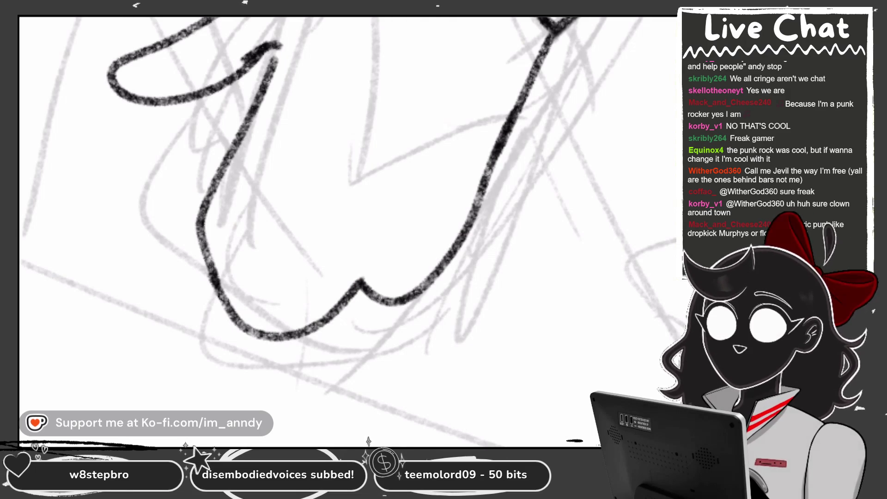
key(ctrl+z)
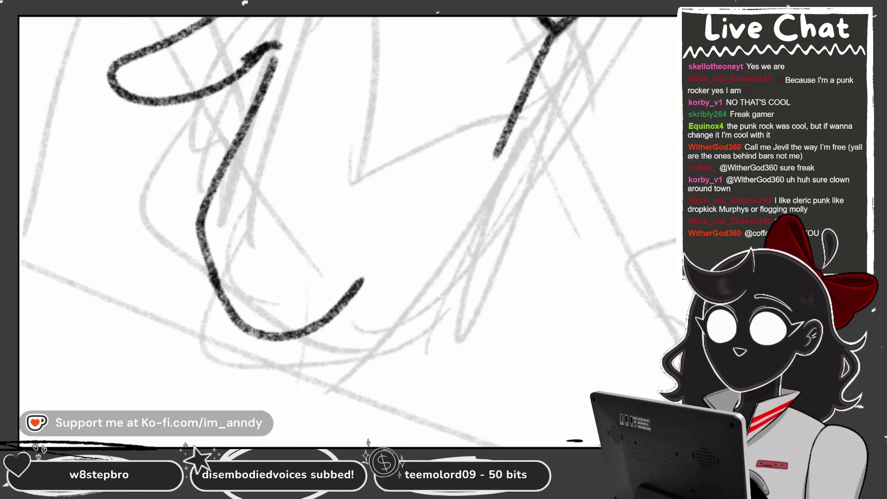
Rework the hand's lower finger as a U curve through repeated redraws
scroll(346, 231, down, 5)
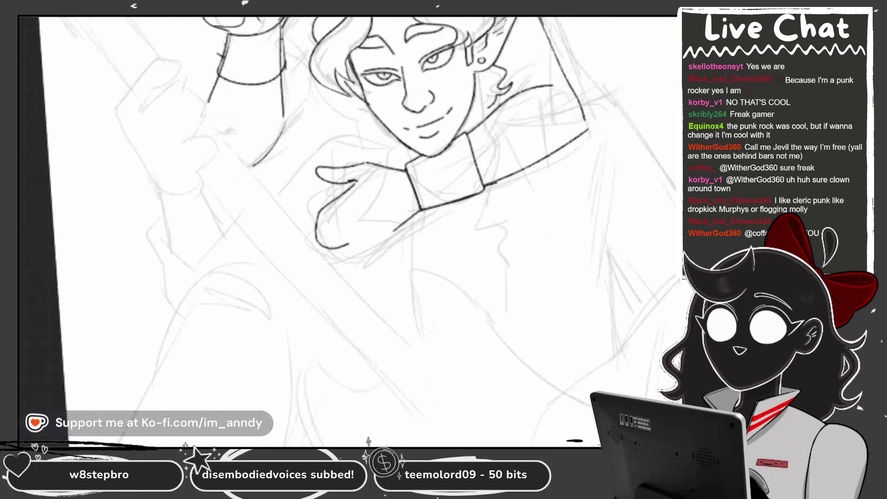
scroll(347, 231, up, 4)
key(ctrl+z)
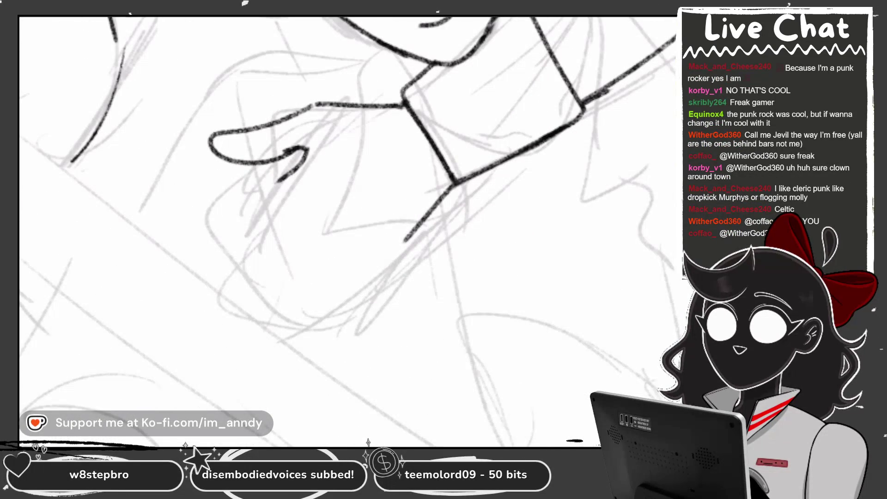
scroll(346, 231, up, 2)
key(ctrl+z)
drag(257, 170, 214, 280)
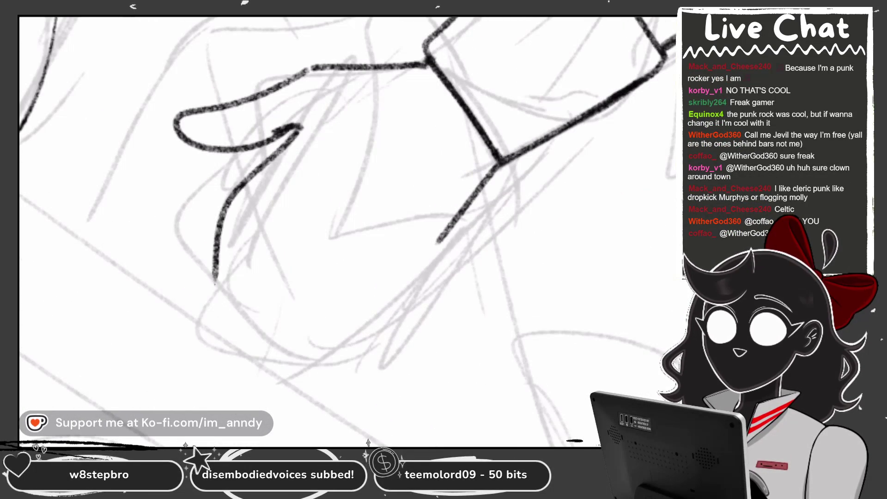
drag(226, 321, 263, 222)
key(ctrl+z)
mouse_move(217, 255)
mouse_down()
mouse_move(253, 277)
mouse_move(307, 184)
mouse_up()
key(ctrl+z)
mouse_move(218, 255)
mouse_down()
mouse_move(239, 292)
mouse_move(296, 194)
mouse_move(303, 347)
mouse_move(339, 332)
mouse_up()
key(ctrl+z)
Ink the long U-shaped finger curve and another finger of the reaching hand
mouse_move(305, 193)
mouse_down()
mouse_move(278, 323)
mouse_move(371, 325)
mouse_move(386, 240)
mouse_up()
key(ctrl+z)
key(ctrl+z)
scroll(456, 370, up, 2)
mouse_move(255, 118)
mouse_down()
mouse_move(210, 176)
mouse_move(240, 370)
mouse_move(305, 277)
mouse_up()
scroll(346, 231, down, 3)
key(ctrl+z)
mouse_move(257, 32)
mouse_down()
mouse_move(171, 241)
mouse_move(277, 219)
mouse_move(356, 113)
mouse_move(317, 278)
mouse_move(425, 166)
mouse_move(479, 95)
mouse_up()
scroll(346, 231, down, 5)
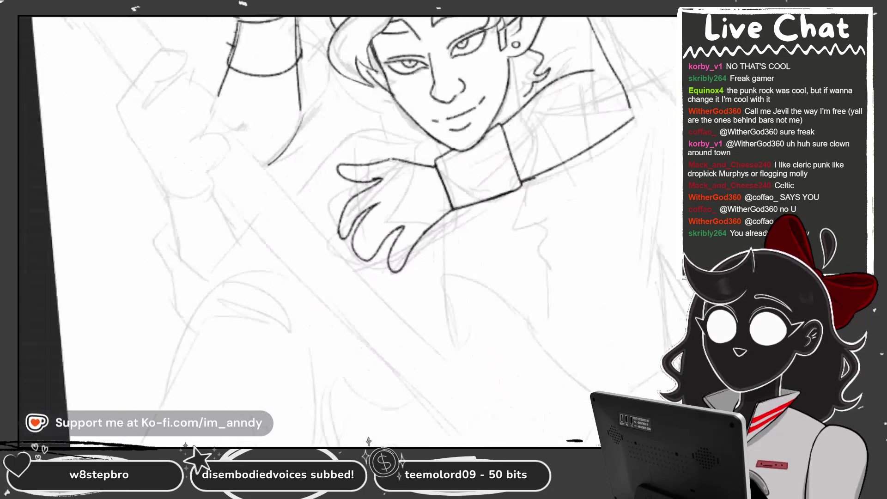
scroll(346, 231, down, 5)
scroll(347, 231, up, 3)
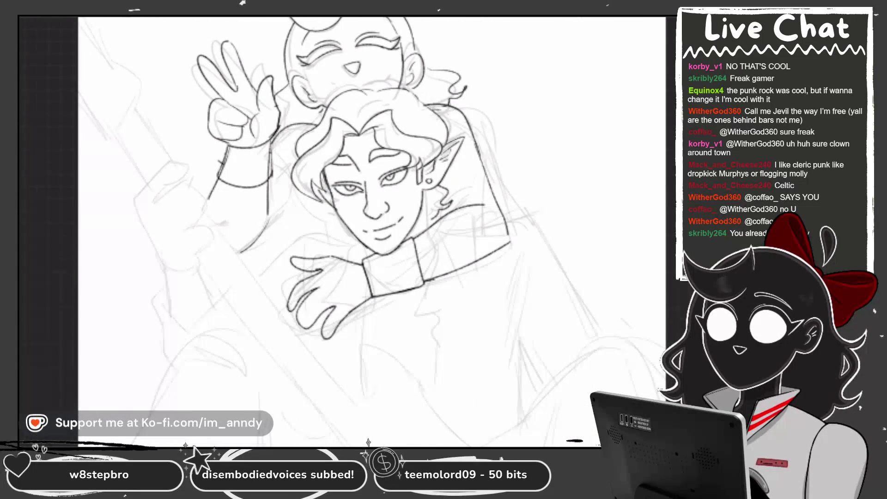
scroll(536, 242, up, 1)
scroll(432, 202, up, 2)
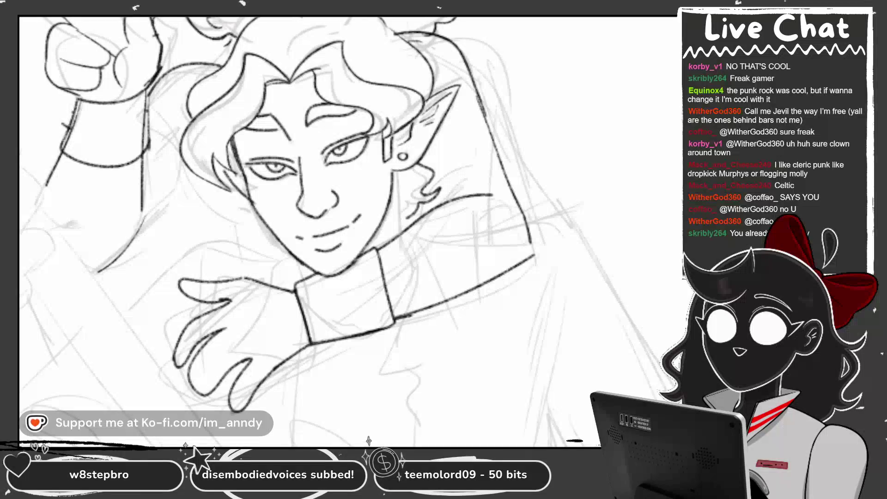
scroll(529, 318, down, 2)
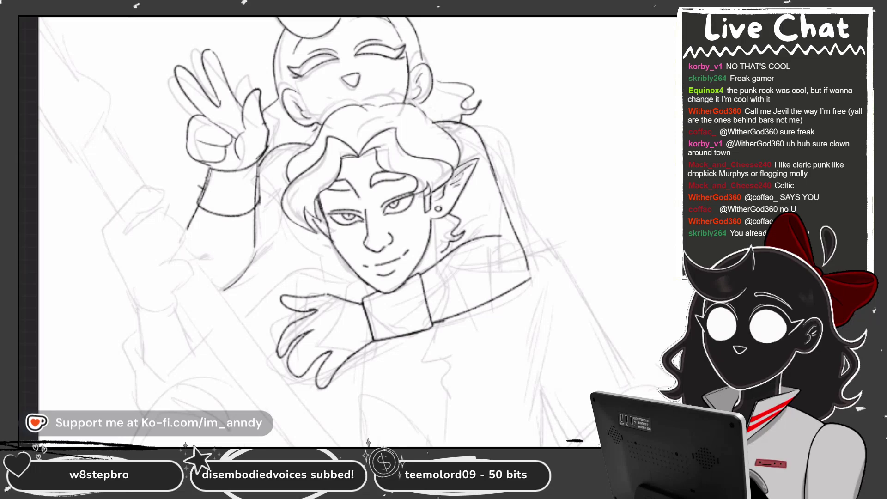
scroll(351, 323, up, 5)
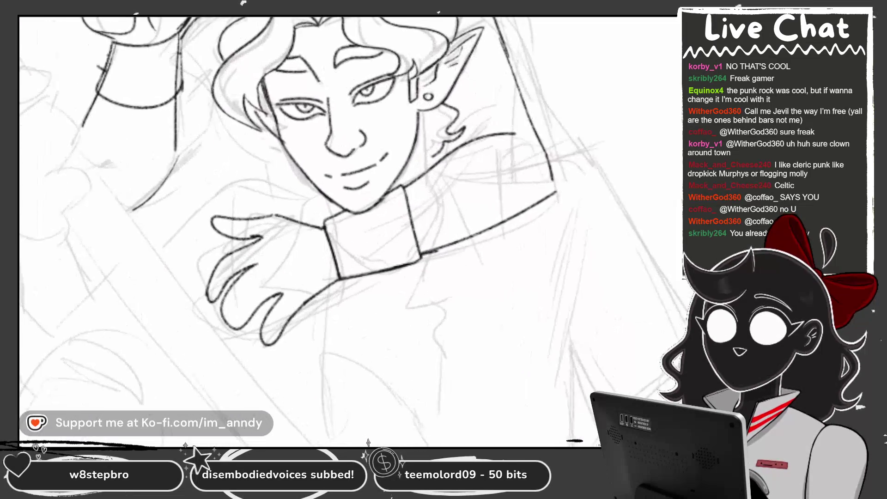
Ink the line below the chin, the long body line and the shoulder line
drag(249, 156, 395, 200)
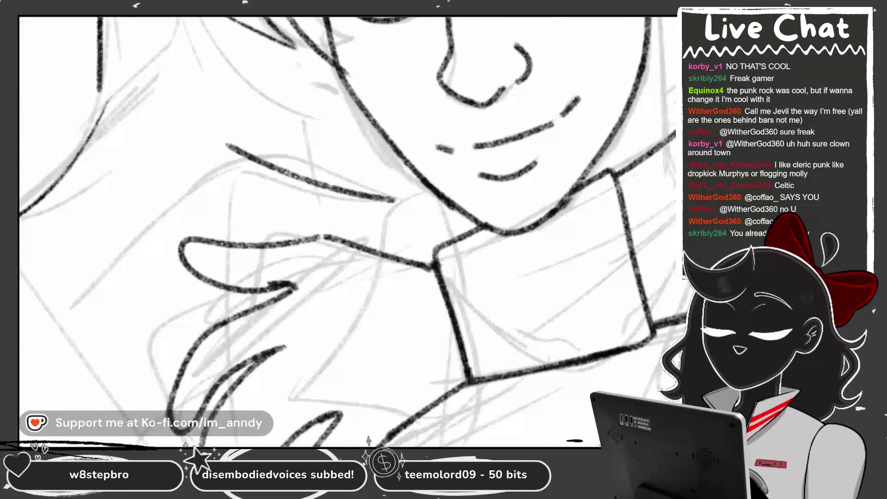
scroll(347, 231, down, 5)
scroll(346, 231, up, 3)
drag(543, 86, 476, 349)
key(ctrl+z)
scroll(346, 231, down, 2)
drag(508, 48, 477, 268)
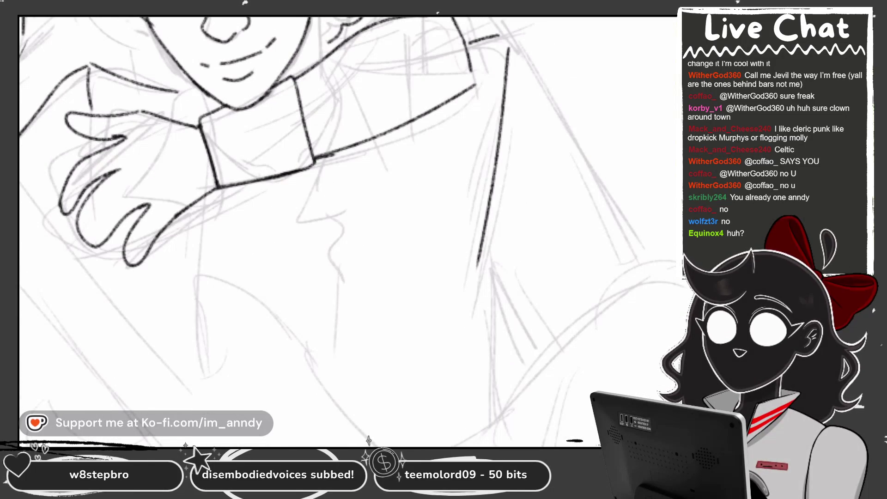
drag(502, 35, 641, 233)
scroll(346, 231, down, 2)
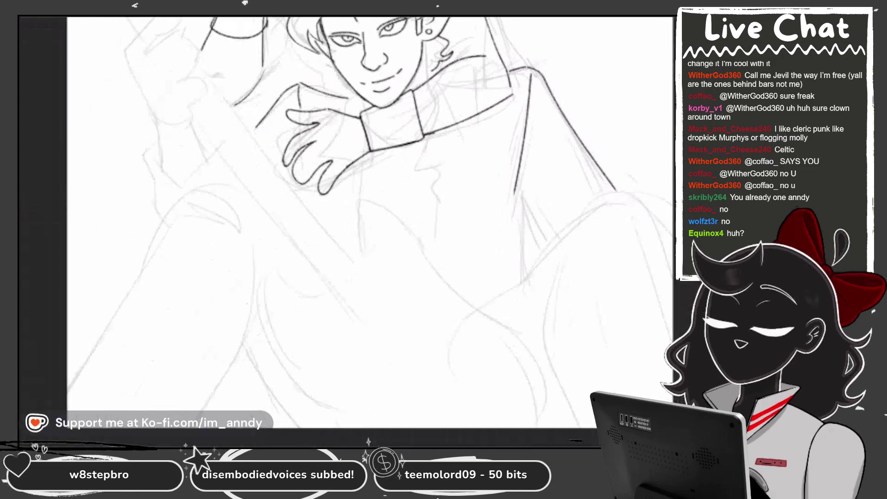
scroll(347, 231, up, 3)
Ink the left vertical line, a bent line, a V-shaped fold and a diagonal stroke
drag(170, 111, 194, 279)
drag(183, 193, 154, 308)
mouse_move(169, 253)
mouse_down()
mouse_move(333, 259)
mouse_move(362, 231)
mouse_up()
scroll(346, 231, down, 5)
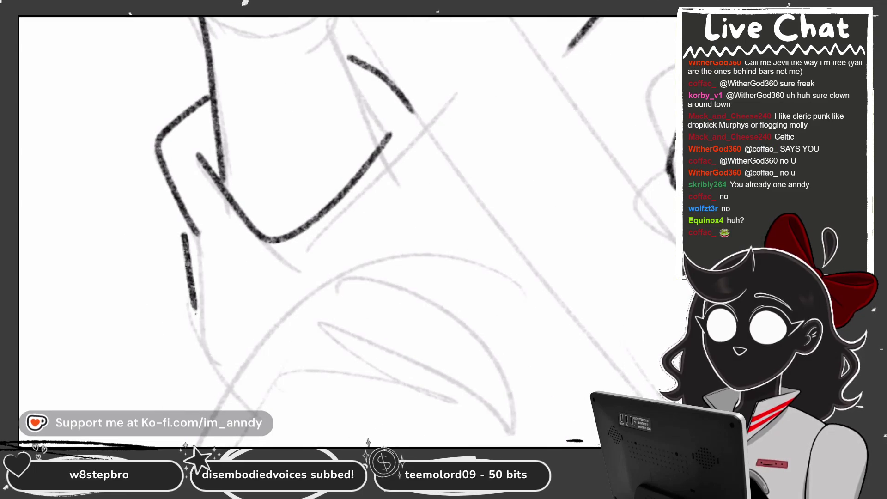
drag(194, 138, 225, 318)
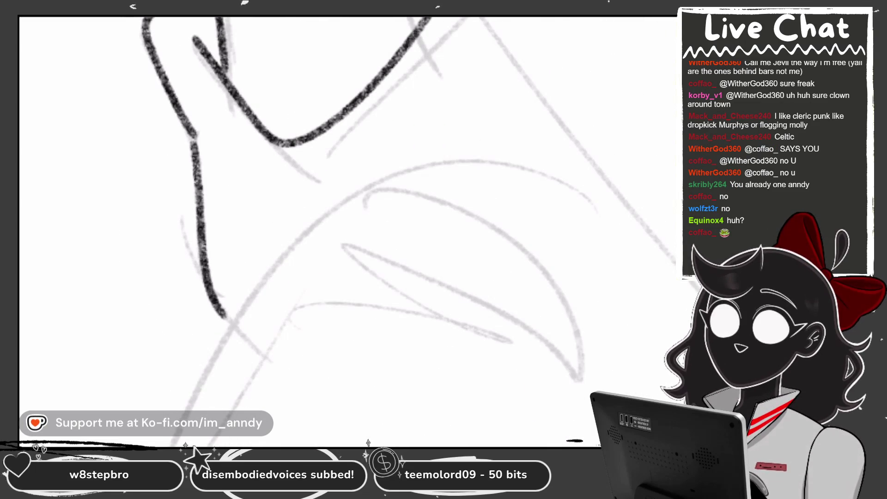
drag(201, 172, 288, 258)
scroll(347, 231, up, 3)
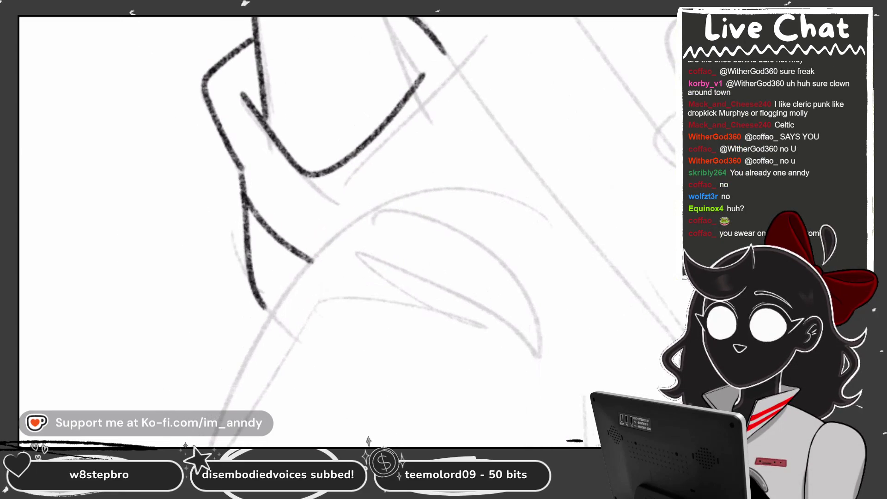
Erase the misplaced strokes, then redraw the diagonal line and the curved hand outline
mouse_move(240, 162)
mouse_down()
mouse_move(258, 217)
mouse_move(310, 261)
mouse_up()
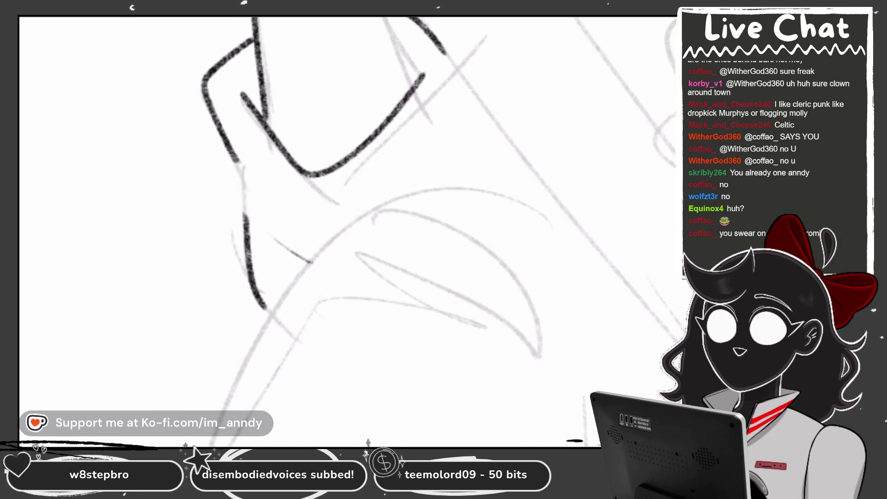
scroll(347, 231, up, 2)
mouse_move(198, 141)
mouse_down()
mouse_move(258, 273)
mouse_move(319, 302)
mouse_up()
scroll(346, 230, down, 3)
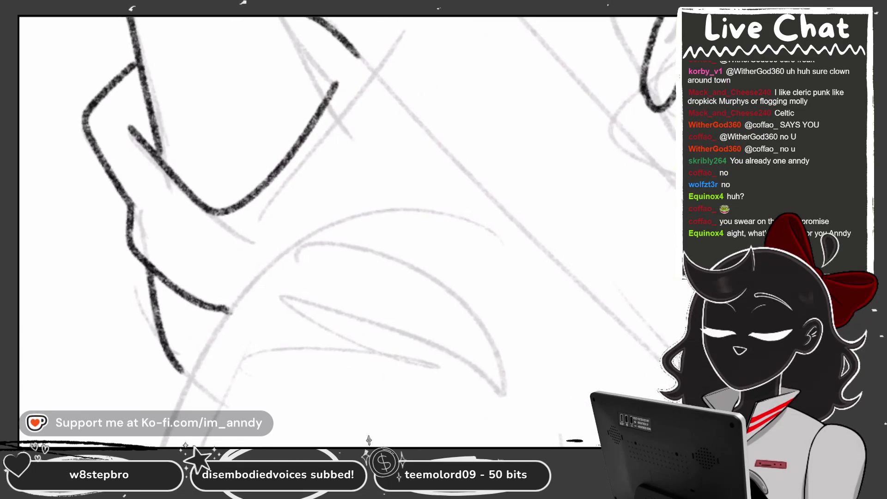
mouse_move(385, 152)
mouse_down()
mouse_move(409, 217)
mouse_move(388, 256)
mouse_up()
key(ctrl+z)
mouse_move(374, 139)
mouse_down()
mouse_move(403, 187)
mouse_move(388, 247)
mouse_up()
scroll(347, 231, down, 3)
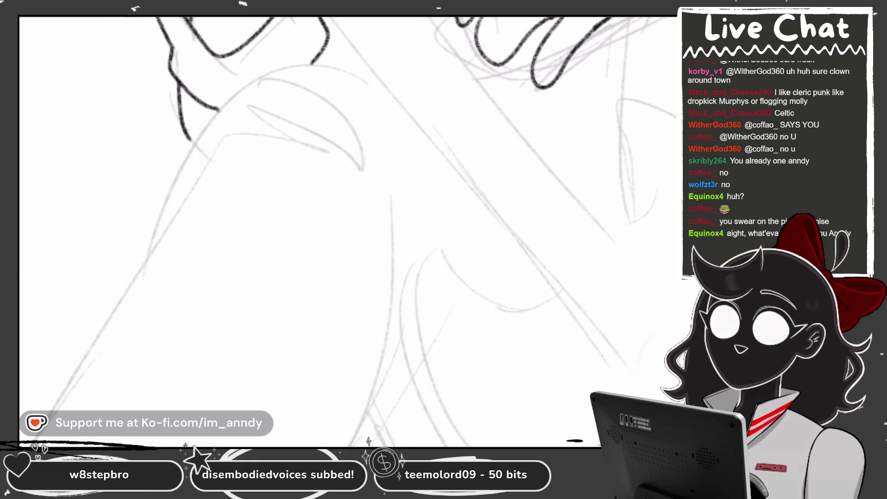
scroll(346, 231, down, 2)
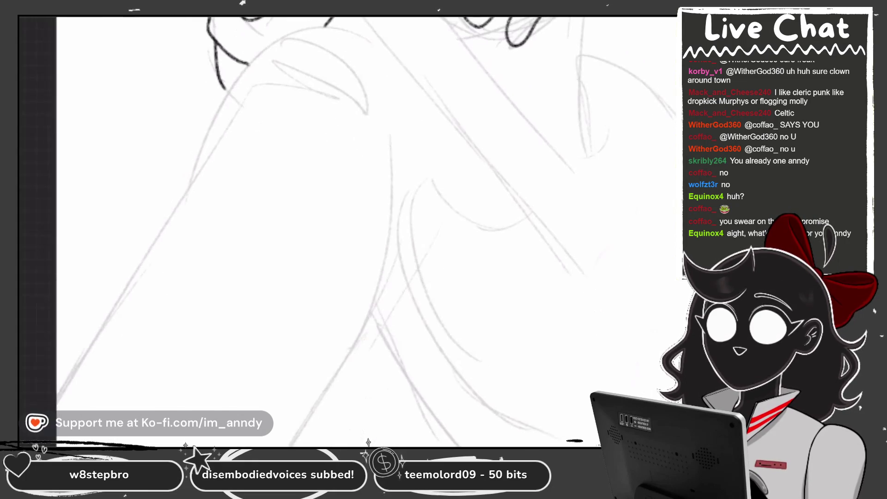
Ink the spiky shape's sweeping arc, top arc, short spikes, joining bar and diagonal spikes
mouse_move(411, 45)
mouse_down()
mouse_move(277, 47)
mouse_move(127, 309)
mouse_up()
scroll(346, 231, down, 3)
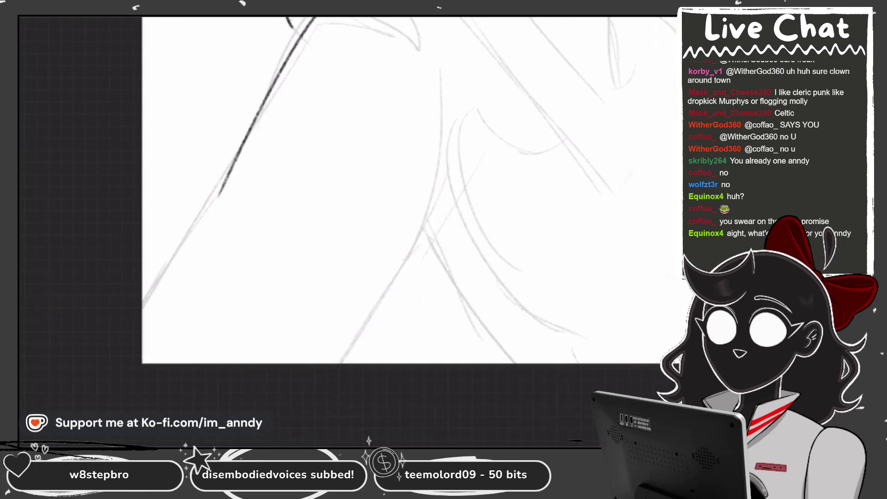
mouse_move(436, 172)
mouse_down()
mouse_move(157, 125)
mouse_move(153, 154)
mouse_up()
drag(159, 120, 194, 18)
drag(217, 18, 226, 28)
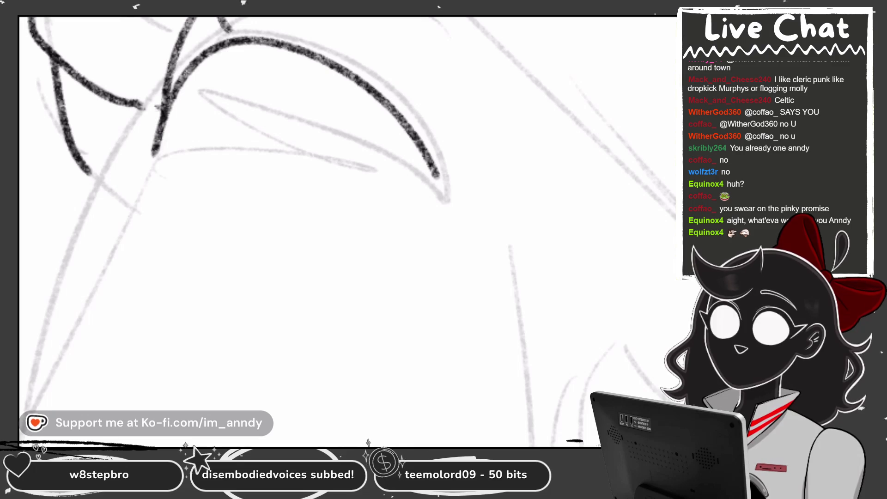
drag(162, 108, 154, 130)
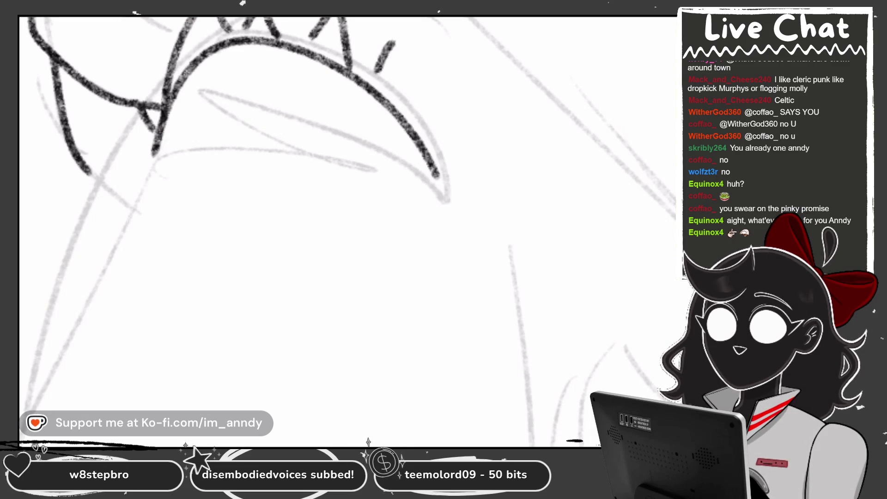
drag(389, 46, 420, 111)
click(436, 133)
mouse_move(159, 160)
mouse_down()
mouse_move(126, 218)
mouse_move(184, 168)
mouse_move(115, 183)
mouse_move(350, 154)
mouse_move(443, 203)
mouse_up()
Redo the small lip stroke under the lip
key(ctrl+z)
drag(219, 163, 267, 185)
scroll(346, 231, down, 5)
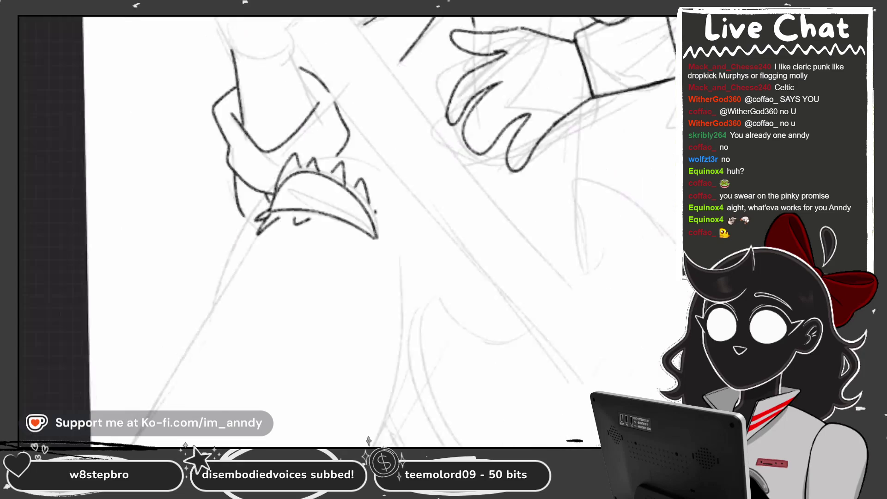
scroll(346, 231, up, 2)
Ink the long left and right contour lines running down the forearm
drag(325, 63, 60, 353)
drag(476, 139, 351, 397)
scroll(347, 231, up, 3)
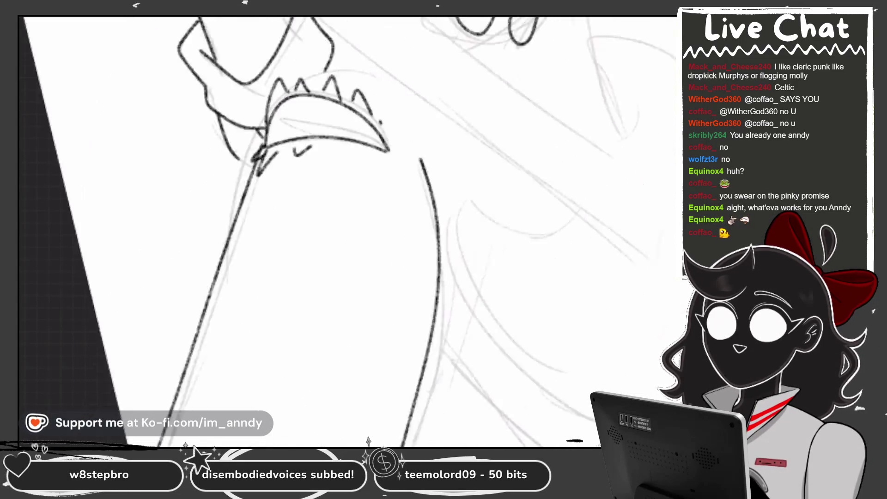
scroll(346, 231, down, 3)
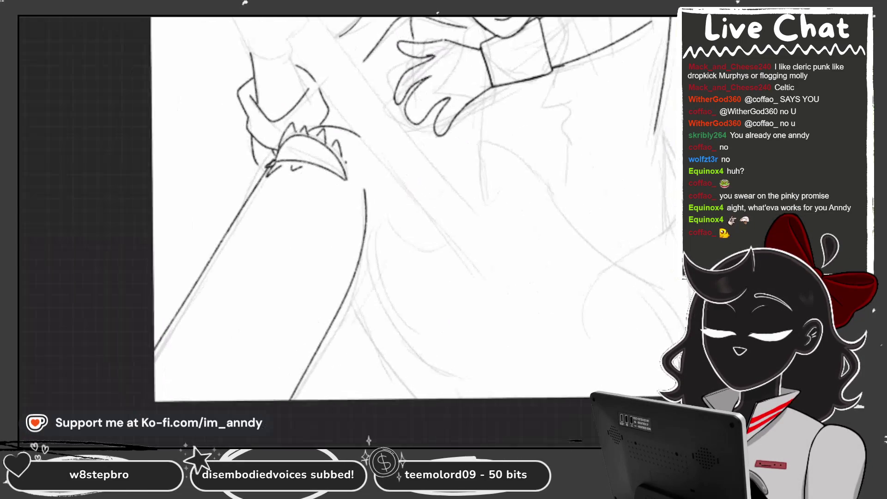
scroll(346, 231, up, 4)
mouse_move(249, 150)
mouse_down()
mouse_move(289, 319)
mouse_move(305, 334)
mouse_up()
scroll(347, 231, down, 2)
scroll(346, 230, down, 3)
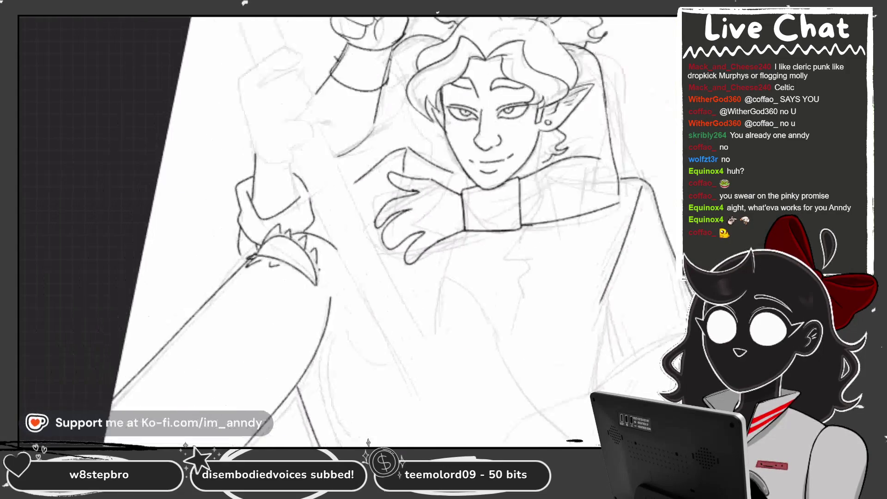
scroll(346, 231, up, 4)
drag(303, 88, 296, 224)
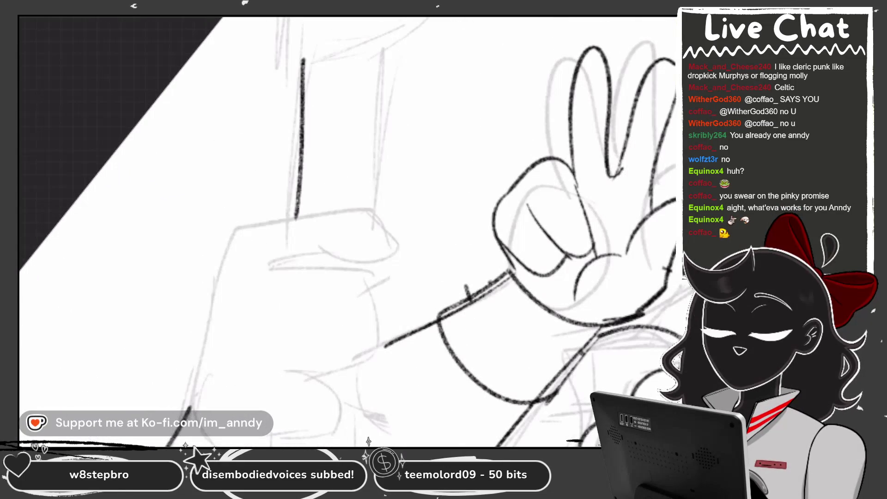
Ink the staff's two long diagonal edges, discarding an earlier vertical pole line
scroll(347, 231, up, 1)
drag(357, 281, 357, 109)
scroll(347, 231, down, 2)
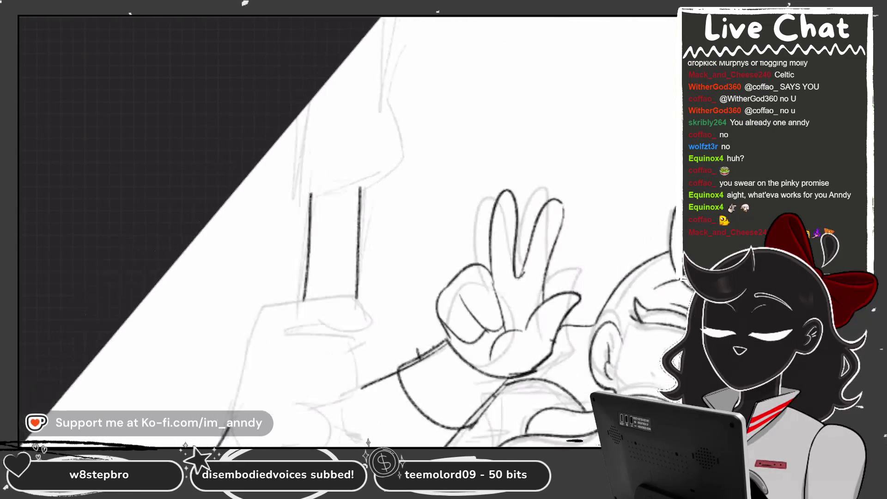
key(ctrl+z)
key(ctrl+z)
scroll(346, 231, up, 2)
scroll(346, 231, down, 2)
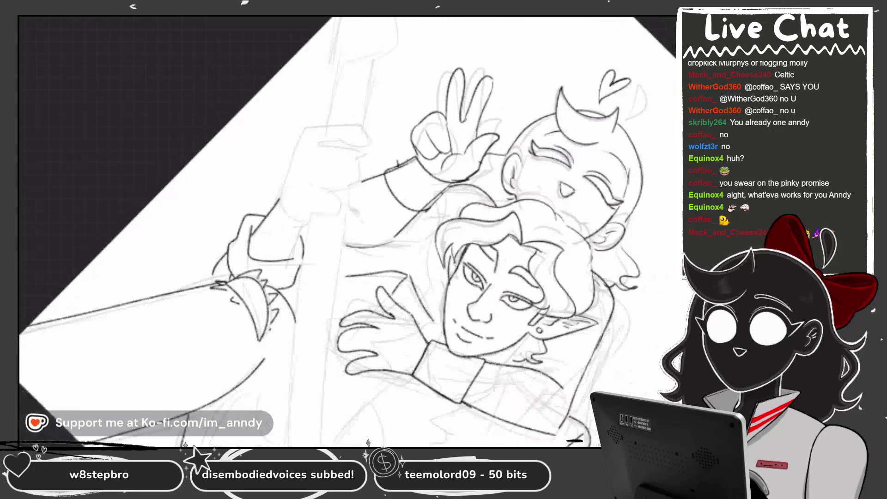
scroll(347, 231, up, 2)
drag(193, 382, 501, 68)
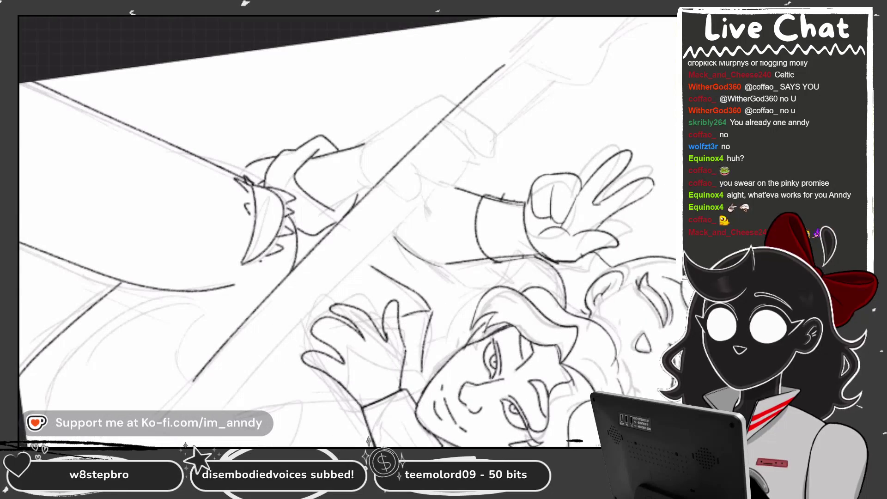
key(ctrl+z)
drag(192, 382, 524, 57)
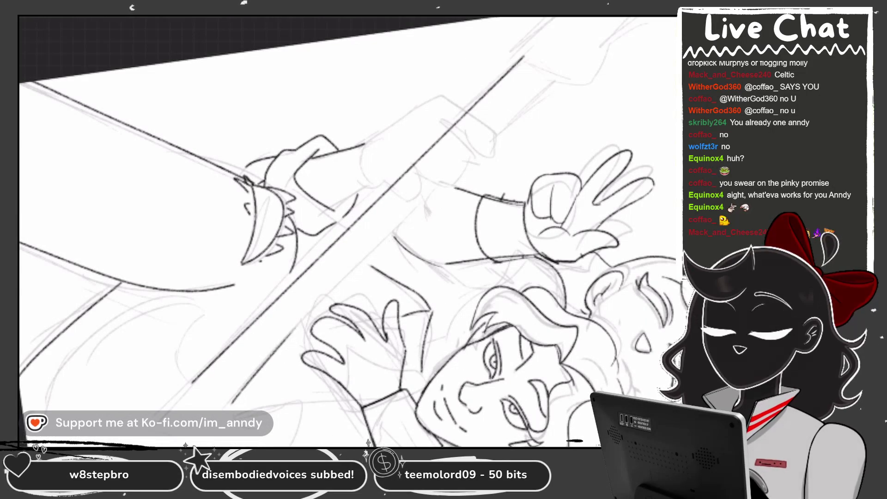
drag(259, 367, 553, 81)
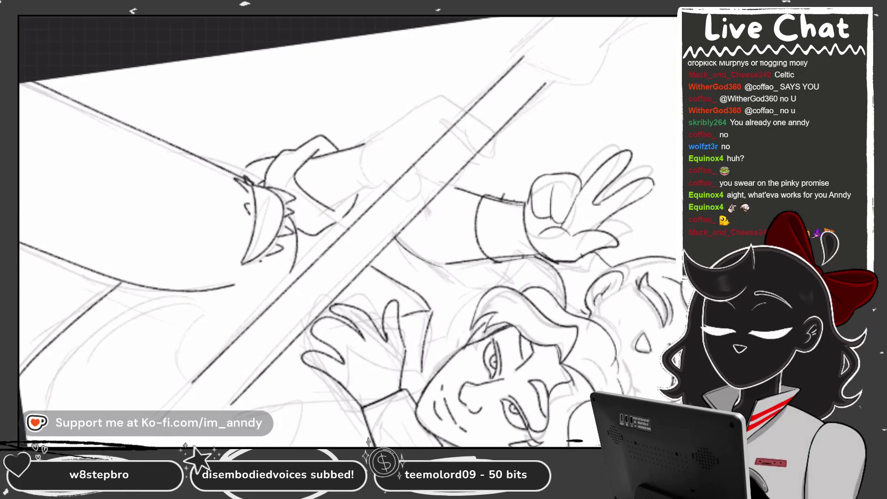
Add a thick stroke up from the short segment and retrace the tops of the staff lines
drag(347, 231, 324, 277)
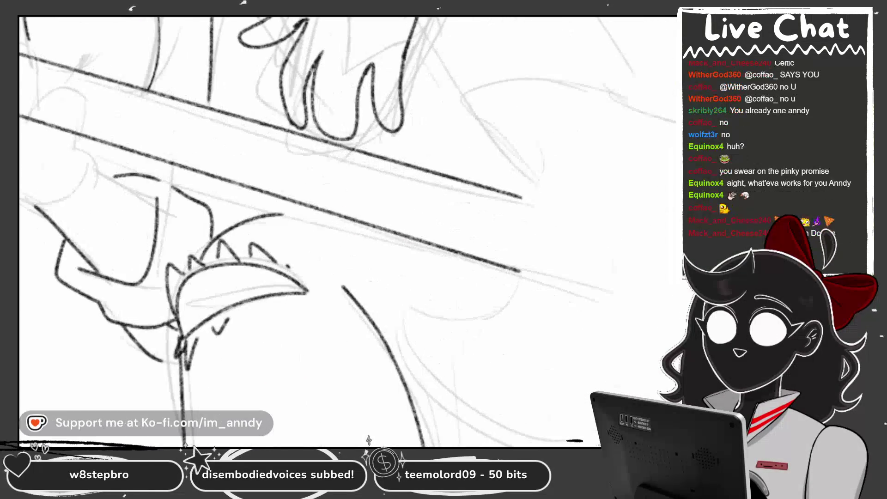
drag(524, 199, 533, 210)
drag(346, 231, 300, 278)
scroll(324, 231, up, 5)
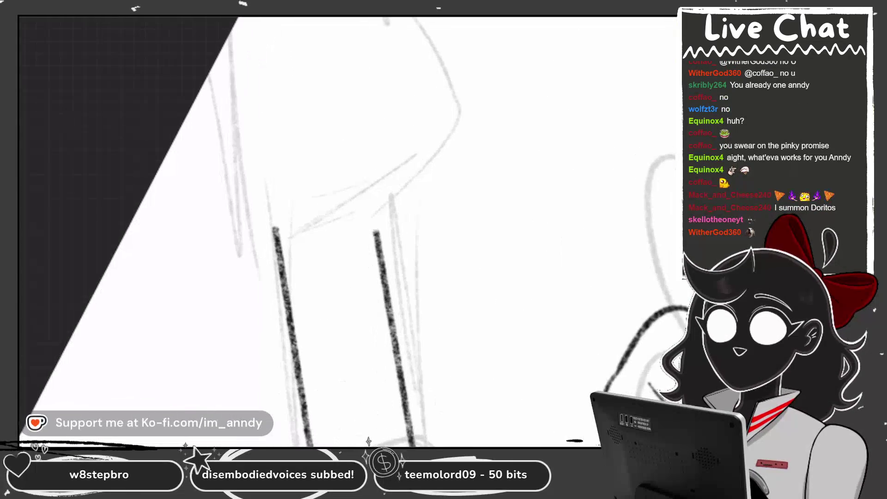
drag(240, 247, 216, 60)
mouse_move(277, 231)
mouse_down()
mouse_move(337, 240)
mouse_move(180, 258)
mouse_up()
drag(319, 252, 332, 310)
mouse_move(346, 231)
mouse_down()
mouse_move(323, 208)
mouse_move(369, 185)
mouse_up()
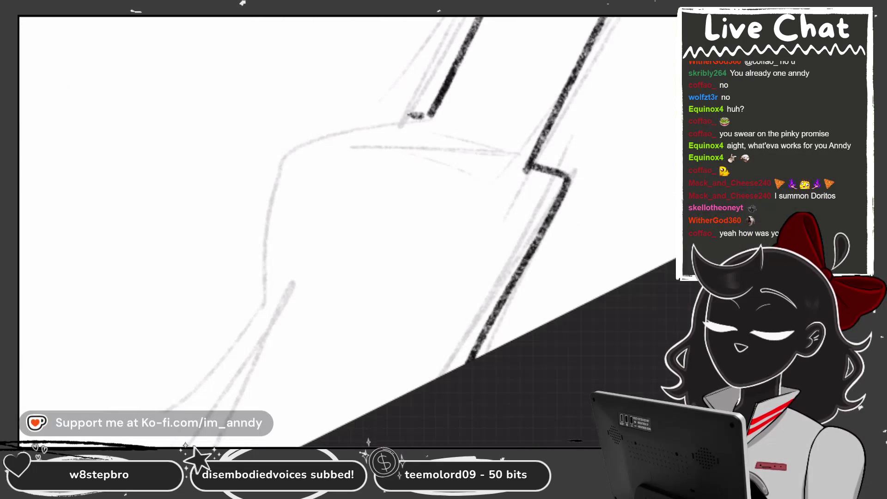
Ink the staff's stepped end line down to the bottom of the canvas
drag(416, 115, 307, 368)
key(ctrl+z)
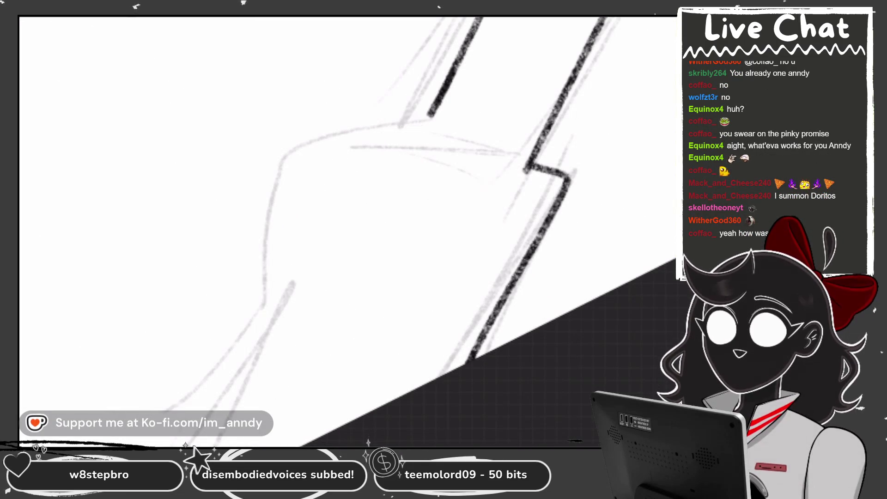
mouse_move(374, 127)
mouse_down()
mouse_move(283, 344)
mouse_move(273, 446)
mouse_up()
key(ctrl+z)
drag(414, 152, 397, 203)
key(ctrl+z)
mouse_move(429, 116)
mouse_down()
mouse_move(314, 360)
mouse_move(299, 446)
mouse_up()
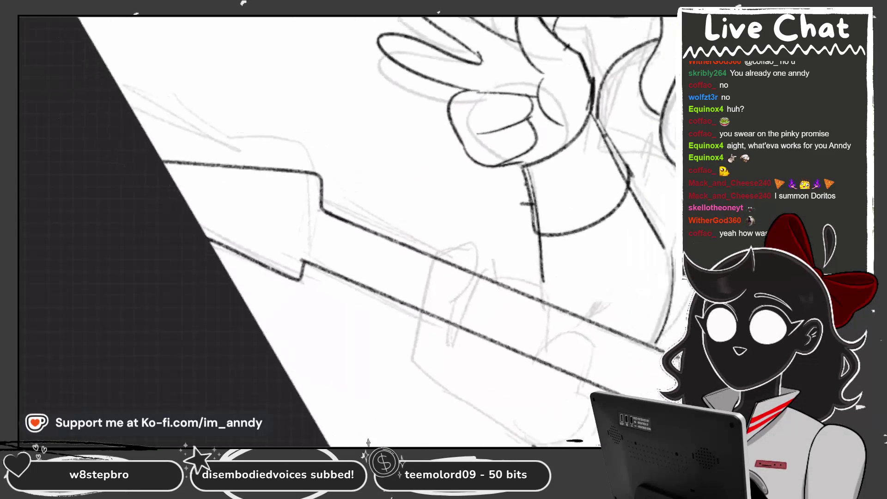
scroll(346, 231, down, 5)
scroll(346, 231, up, 6)
scroll(340, 230, up, 5)
Ink a curved stroke over the sketch line and start the inner hair curve
drag(314, 226, 170, 157)
scroll(347, 231, down, 2)
mouse_move(270, 24)
mouse_down()
mouse_move(240, 323)
mouse_move(298, 364)
mouse_up()
scroll(347, 231, up, 1)
key(ctrl+z)
mouse_move(249, 20)
mouse_down()
mouse_move(198, 102)
mouse_move(298, 381)
mouse_up()
scroll(346, 231, up, 1)
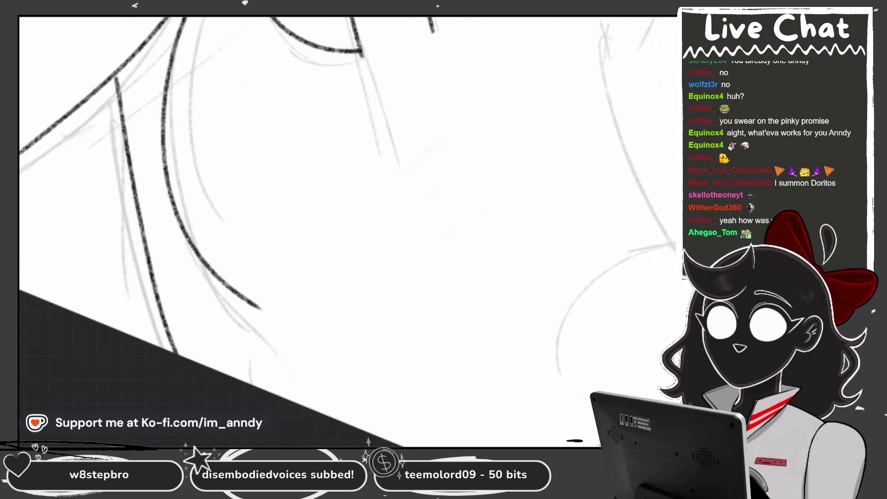
key(ctrl+z)
drag(272, 69, 187, 245)
drag(368, 440, 368, 442)
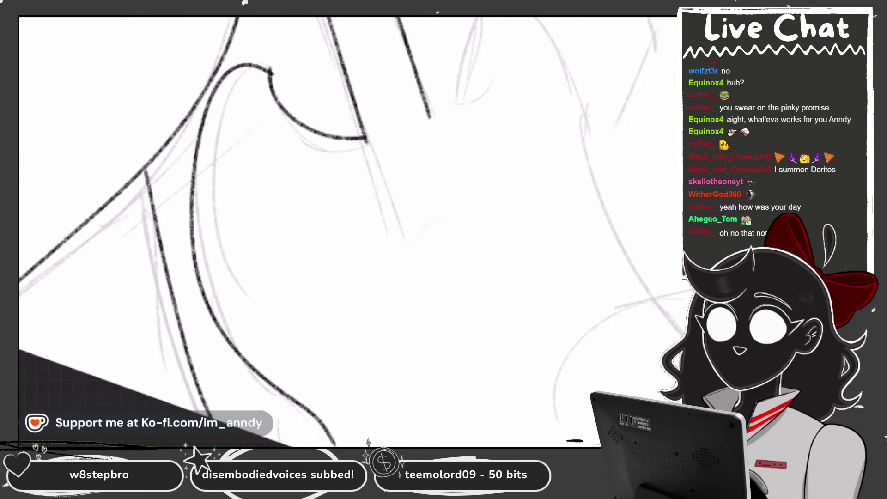
scroll(346, 231, up, 1)
key(ctrl+z)
Retry the inner hair curve at various lengths until it fits the sketch
mouse_move(249, 83)
mouse_down()
mouse_move(229, 90)
mouse_move(226, 393)
mouse_move(309, 446)
mouse_up()
key(ctrl+z)
mouse_move(250, 83)
mouse_down()
mouse_move(185, 100)
mouse_move(240, 370)
mouse_up()
key(ctrl+z)
mouse_move(249, 83)
mouse_down()
mouse_move(177, 231)
mouse_move(305, 439)
mouse_up()
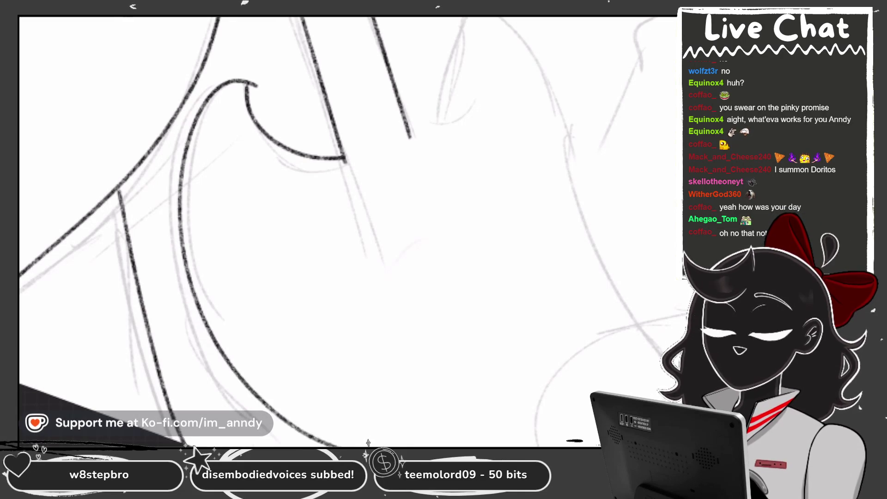
key(ctrl+z)
drag(245, 76, 171, 162)
key(ctrl+z)
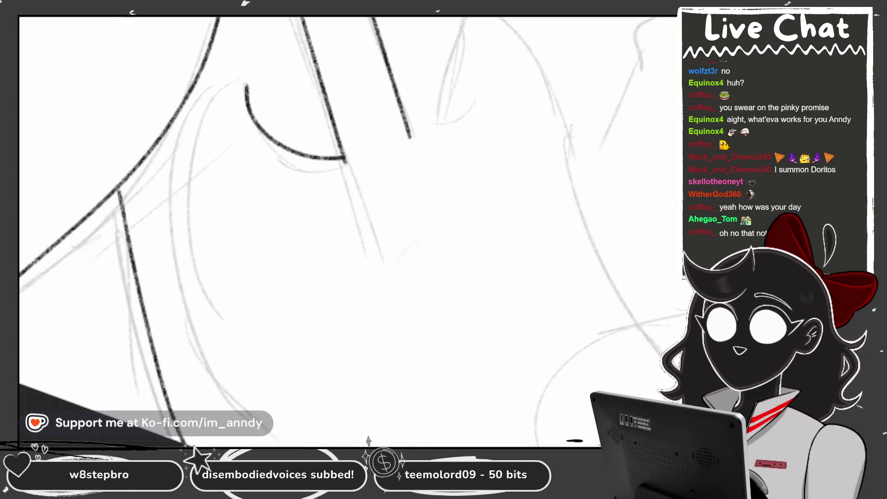
mouse_move(196, 78)
mouse_down()
mouse_move(159, 301)
mouse_move(235, 391)
mouse_up()
key(ctrl+z)
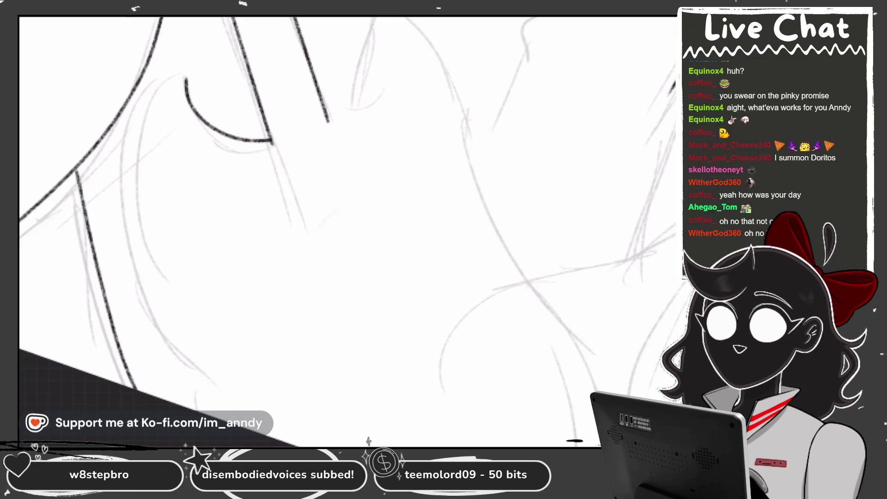
Settle the long curved hair strand and add two light strokes at the top
mouse_move(187, 77)
mouse_down()
mouse_move(140, 118)
mouse_move(236, 413)
mouse_up()
key(ctrl+z)
mouse_move(187, 79)
mouse_down()
mouse_move(127, 199)
mouse_move(139, 243)
mouse_move(146, 88)
mouse_move(148, 280)
mouse_move(207, 414)
mouse_up()
key(ctrl+z)
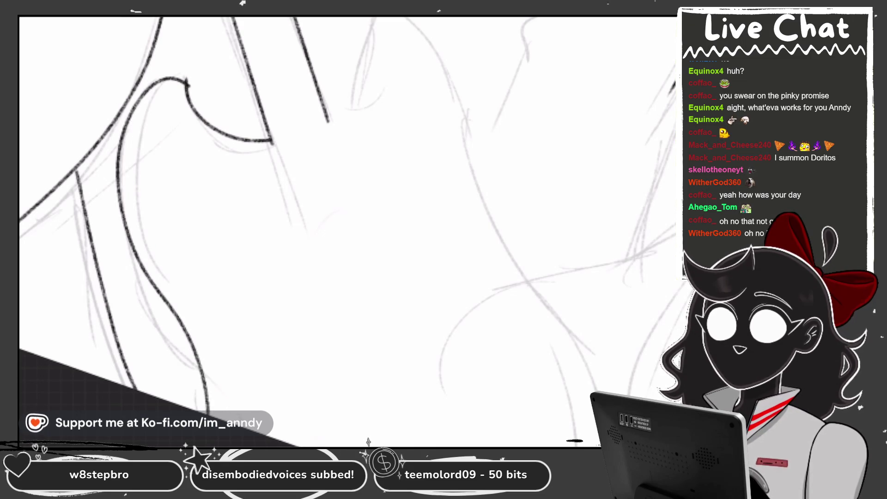
key(ctrl+z)
mouse_move(187, 78)
mouse_down()
mouse_move(107, 194)
mouse_move(186, 327)
mouse_up()
key(ctrl+z)
mouse_move(192, 73)
mouse_down()
mouse_move(116, 183)
mouse_move(207, 411)
mouse_up()
key(ctrl+z)
mouse_move(185, 74)
mouse_down()
mouse_move(141, 81)
mouse_move(169, 309)
mouse_move(228, 414)
mouse_up()
drag(326, 115, 362, 17)
Ink the curved eyelid line and the long stroke running down from it
drag(423, 22, 456, 185)
mouse_move(312, 98)
mouse_down()
mouse_move(360, 85)
mouse_move(368, 19)
mouse_move(434, 125)
mouse_move(406, 249)
mouse_move(480, 360)
mouse_move(502, 413)
mouse_up()
key(ctrl+z)
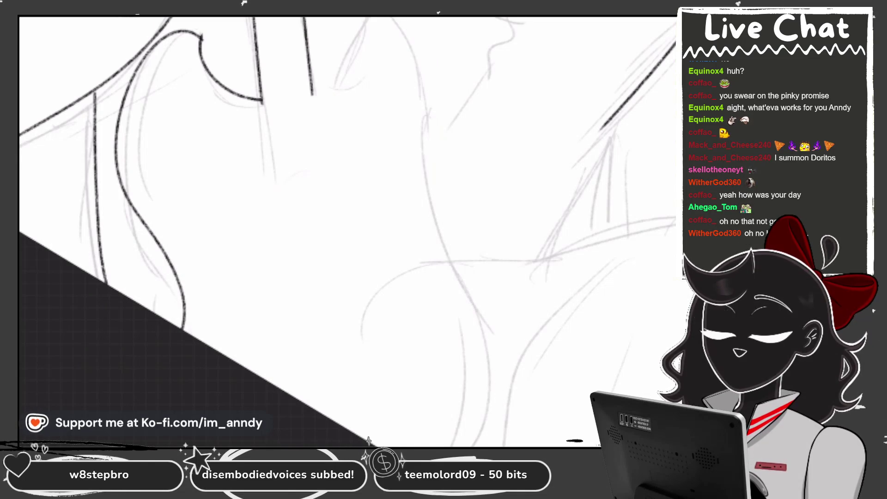
mouse_move(337, 91)
mouse_down()
mouse_move(369, 19)
mouse_move(416, 125)
mouse_up()
key(ctrl+z)
mouse_move(324, 88)
mouse_down()
mouse_move(369, 56)
mouse_move(434, 41)
mouse_move(439, 210)
mouse_move(489, 430)
mouse_move(482, 448)
mouse_up()
scroll(346, 231, up, 2)
scroll(323, 231, down, 3)
scroll(323, 231, up, 3)
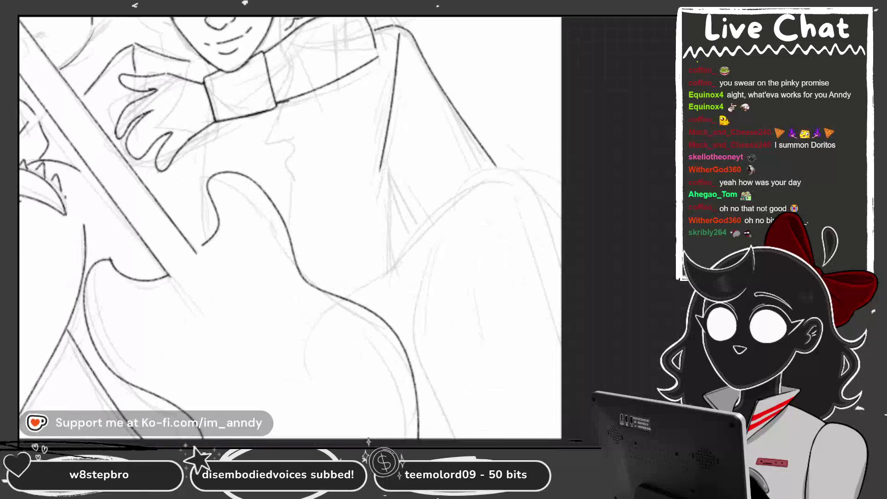
scroll(323, 230, up, 3)
mouse_move(196, 384)
mouse_down()
mouse_move(122, 113)
mouse_move(250, 26)
mouse_move(319, 50)
mouse_move(237, 88)
mouse_move(194, 149)
mouse_move(318, 91)
mouse_move(366, 124)
mouse_up()
drag(231, 208, 324, 151)
mouse_move(280, 178)
mouse_down()
mouse_move(329, 148)
mouse_move(382, 171)
mouse_move(253, 276)
mouse_move(266, 284)
mouse_move(404, 284)
mouse_move(312, 337)
mouse_move(296, 437)
mouse_up()
drag(277, 258, 305, 340)
scroll(347, 231, down, 1)
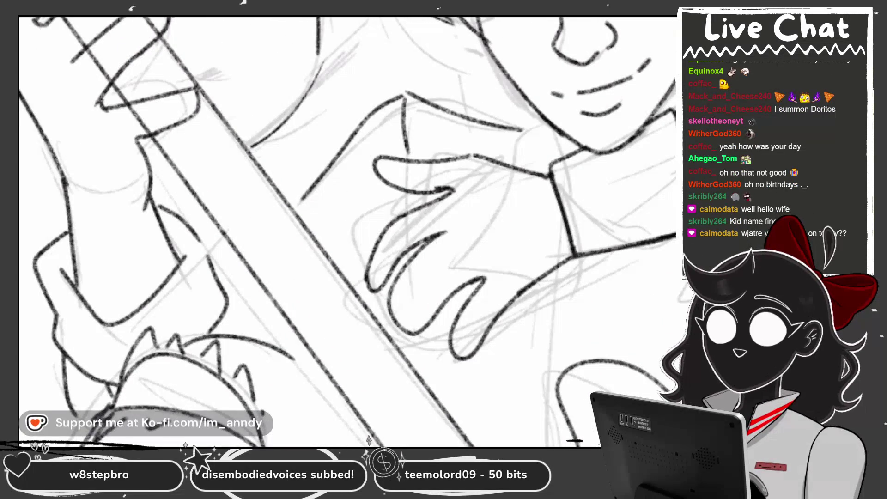
scroll(346, 231, down, 2)
scroll(462, 162, up, 4)
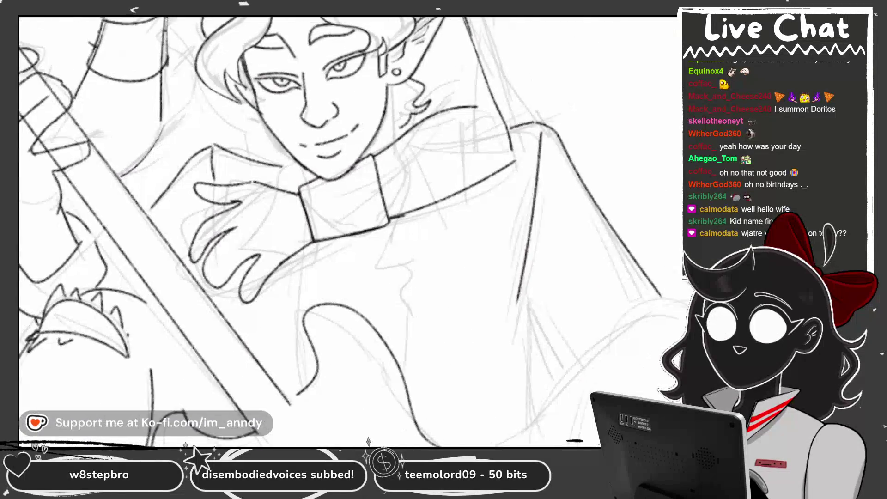
scroll(347, 231, down, 2)
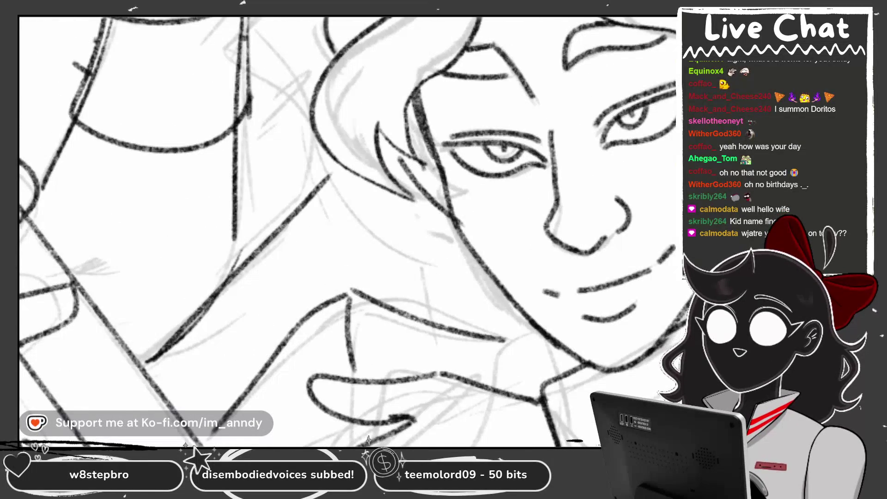
scroll(347, 231, down, 2)
scroll(416, 231, up, 3)
scroll(346, 231, down, 1)
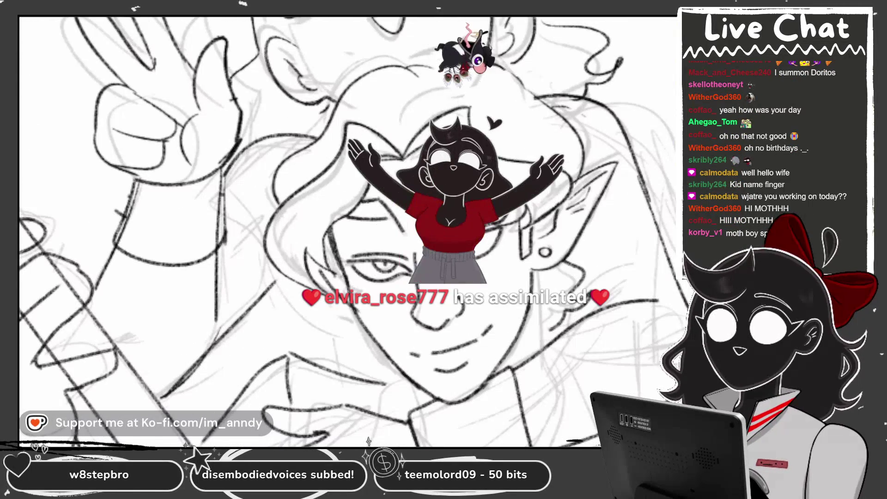
scroll(346, 231, down, 1)
scroll(347, 231, up, 2)
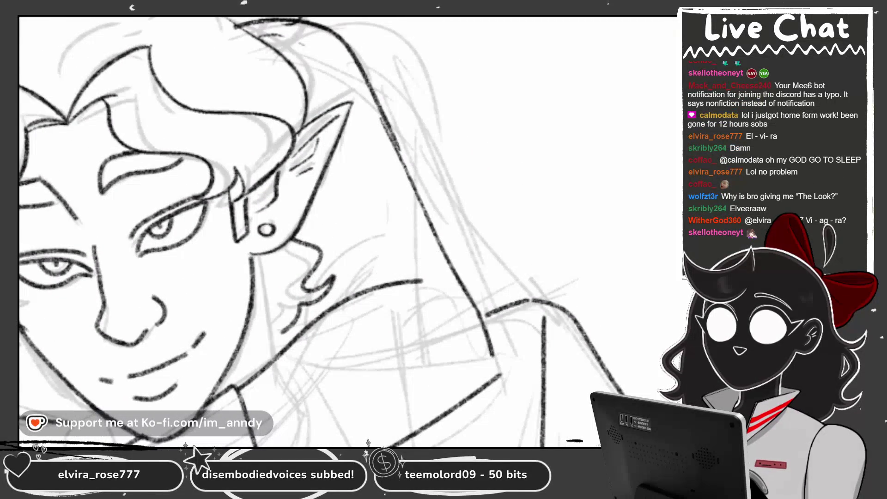
Redraw the collar line of the elf's shirt
drag(333, 296, 435, 258)
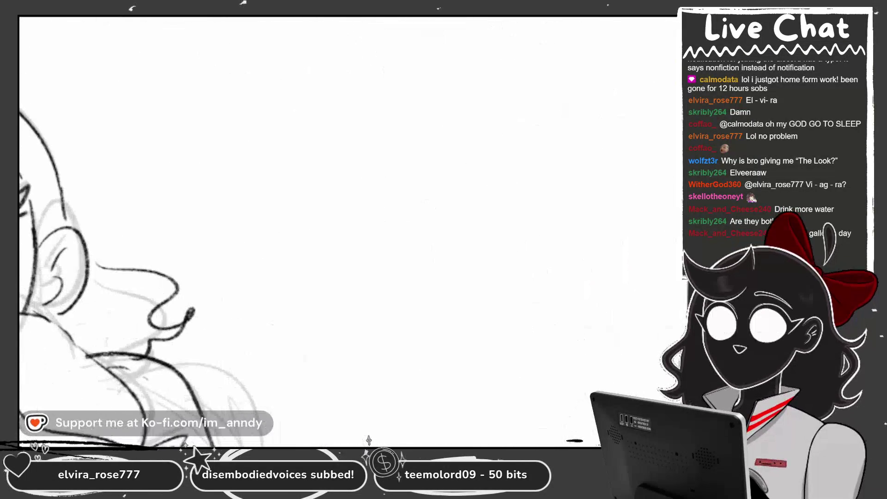
Start a new doodled figure by drawing its round head
mouse_move(434, 63)
mouse_down()
mouse_move(308, 92)
mouse_move(433, 61)
mouse_up()
Redraw the head circle slightly higher and larger, and add two oval eyes
key(ctrl+z)
mouse_move(425, 20)
mouse_down()
mouse_move(307, 87)
mouse_move(431, 25)
mouse_up()
mouse_move(348, 52)
mouse_down()
mouse_move(374, 106)
mouse_move(342, 53)
mouse_up()
mouse_move(464, 71)
mouse_down()
mouse_move(407, 92)
mouse_move(473, 58)
mouse_up()
Draw the neck's two sides with horizontal hatching across it
drag(370, 191, 374, 223)
mouse_move(412, 193)
mouse_down()
mouse_move(412, 217)
mouse_move(380, 236)
mouse_move(413, 219)
mouse_up()
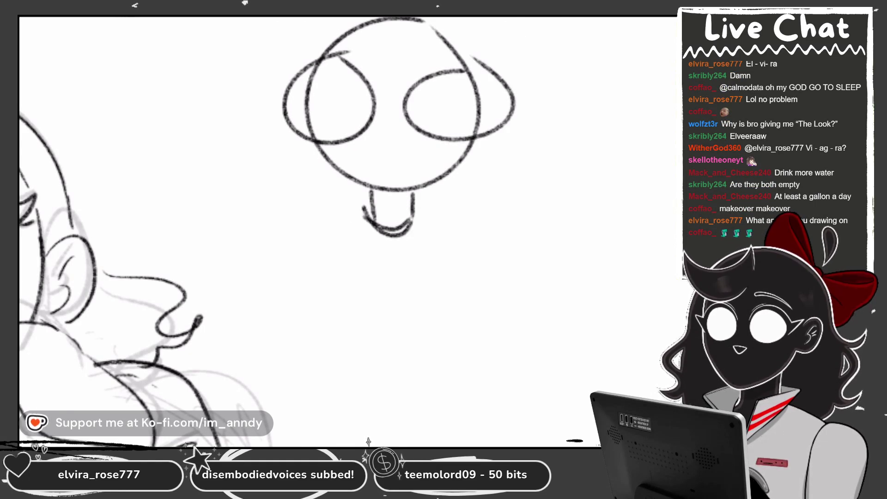
scroll(416, 212, up, 3)
mouse_move(341, 196)
mouse_down()
mouse_move(412, 194)
mouse_move(412, 208)
mouse_up()
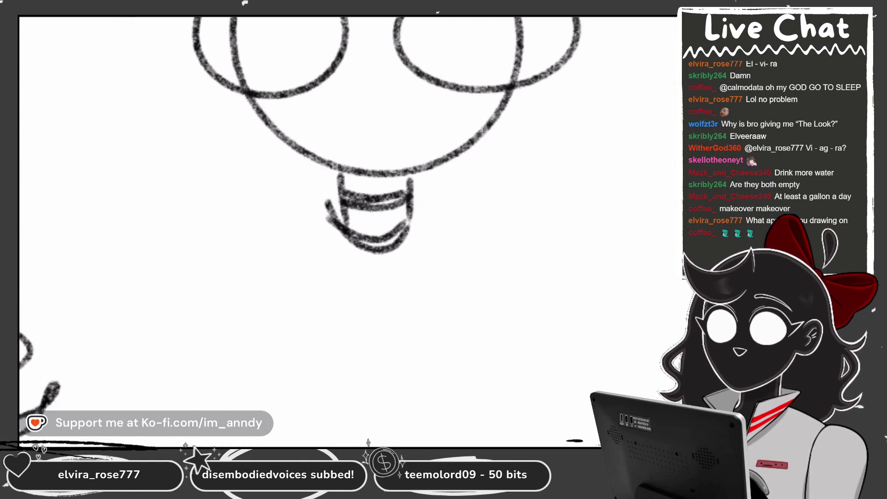
scroll(396, 91, down, 3)
Sketch the shoulders and torso lines, undoing misplaced strokes along the way
mouse_move(352, 160)
mouse_down()
mouse_move(316, 163)
mouse_move(305, 251)
mouse_up()
key(ctrl+z)
drag(314, 173, 307, 275)
key(ctrl+z)
key(ctrl+z)
key(ctrl+z)
mouse_move(312, 177)
mouse_down()
mouse_move(285, 234)
mouse_move(312, 249)
mouse_up()
drag(350, 165, 350, 212)
key(ctrl+z)
key(ctrl+z)
mouse_move(333, 184)
mouse_down()
mouse_move(305, 222)
mouse_move(328, 252)
mouse_up()
drag(351, 167, 351, 291)
mouse_move(408, 166)
mouse_down()
mouse_move(414, 305)
mouse_move(440, 154)
mouse_move(442, 246)
mouse_up()
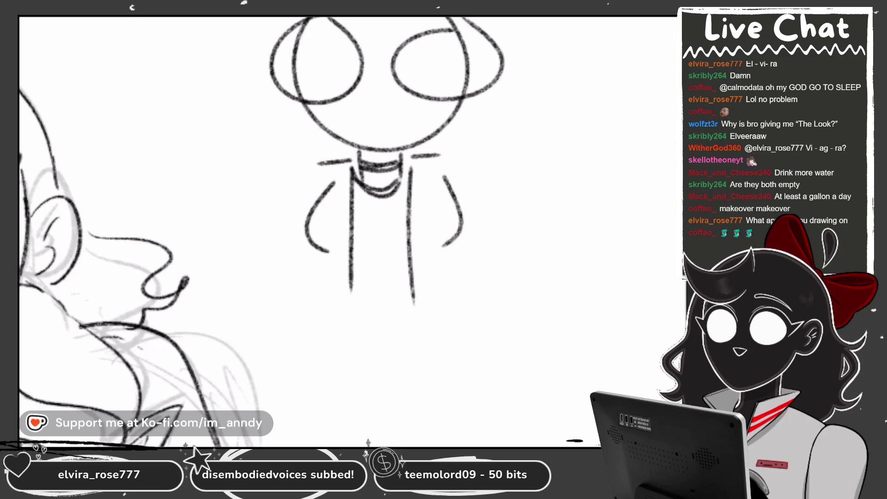
drag(460, 148, 463, 179)
Draw the left and right jacket sleeves, with a cuff on the right
drag(308, 165, 273, 238)
drag(267, 244, 300, 266)
drag(276, 225, 305, 254)
drag(471, 176, 502, 225)
mouse_move(472, 261)
mouse_down()
mouse_move(508, 231)
mouse_move(533, 318)
mouse_up()
Add forearms ending in round hands on both arms, redoing the hand strokes
mouse_move(273, 249)
mouse_down()
mouse_move(242, 319)
mouse_move(283, 336)
mouse_move(245, 365)
mouse_move(243, 313)
mouse_up()
mouse_move(301, 265)
mouse_down()
mouse_move(277, 325)
mouse_move(217, 388)
mouse_move(258, 372)
mouse_up()
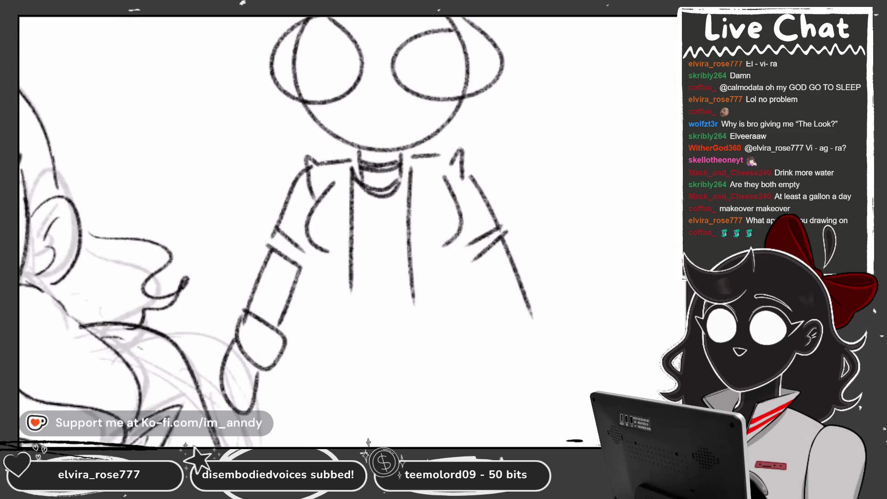
key(ctrl+z)
mouse_move(243, 338)
mouse_down()
mouse_move(259, 409)
mouse_move(277, 376)
mouse_up()
key(ctrl+z)
mouse_move(246, 333)
mouse_down()
mouse_move(203, 363)
mouse_move(289, 367)
mouse_up()
mouse_move(484, 256)
mouse_down()
mouse_move(508, 325)
mouse_move(533, 300)
mouse_move(541, 335)
mouse_move(536, 312)
mouse_up()
drag(508, 342, 522, 401)
key(ctrl+z)
drag(538, 320, 510, 347)
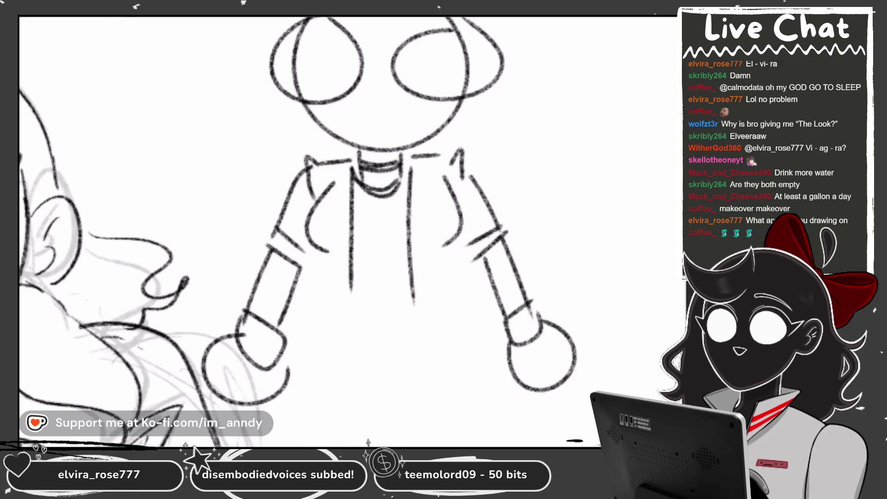
drag(324, 253, 308, 327)
key(ctrl+z)
Detail the jacket edges, collar and lapels, and close off the shirt bottom
mouse_move(313, 227)
mouse_down()
mouse_move(314, 303)
mouse_move(353, 305)
mouse_up()
mouse_move(420, 228)
mouse_down()
mouse_move(413, 291)
mouse_move(455, 289)
mouse_move(450, 221)
mouse_up()
key(ctrl+z)
drag(438, 153, 450, 201)
drag(323, 162, 319, 201)
mouse_move(439, 155)
mouse_down()
mouse_move(444, 184)
mouse_move(457, 197)
mouse_up()
scroll(351, 231, up, 2)
drag(317, 216, 388, 210)
Draw the long trouser legs with outer, inner and crotch lines
drag(291, 247, 279, 331)
scroll(346, 231, down, 2)
drag(292, 154, 277, 372)
drag(413, 149, 464, 371)
scroll(323, 231, down, 2)
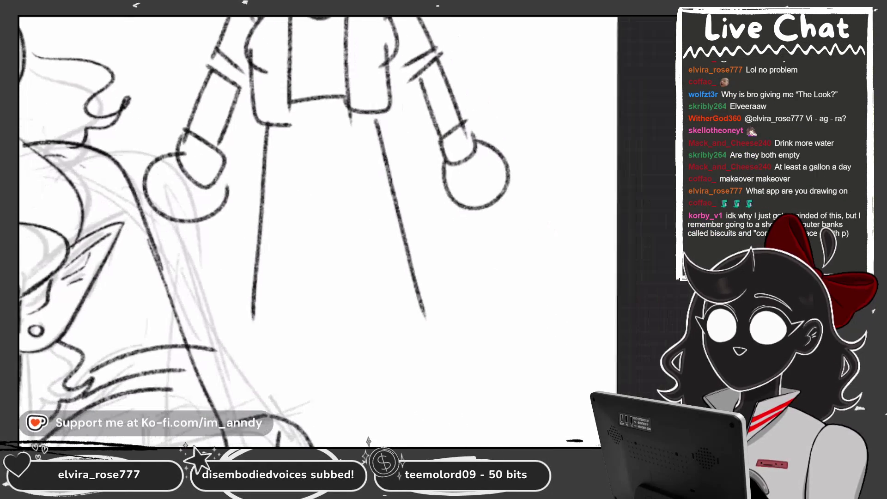
drag(307, 181, 343, 171)
drag(319, 102, 317, 180)
Draw both shoes with rounded toes and soles underneath
mouse_move(249, 291)
mouse_down()
mouse_move(241, 366)
mouse_move(298, 368)
mouse_up()
mouse_move(264, 323)
mouse_down()
mouse_move(233, 374)
mouse_move(261, 324)
mouse_move(279, 322)
mouse_up()
mouse_move(318, 184)
mouse_down()
mouse_move(303, 336)
mouse_move(353, 368)
mouse_up()
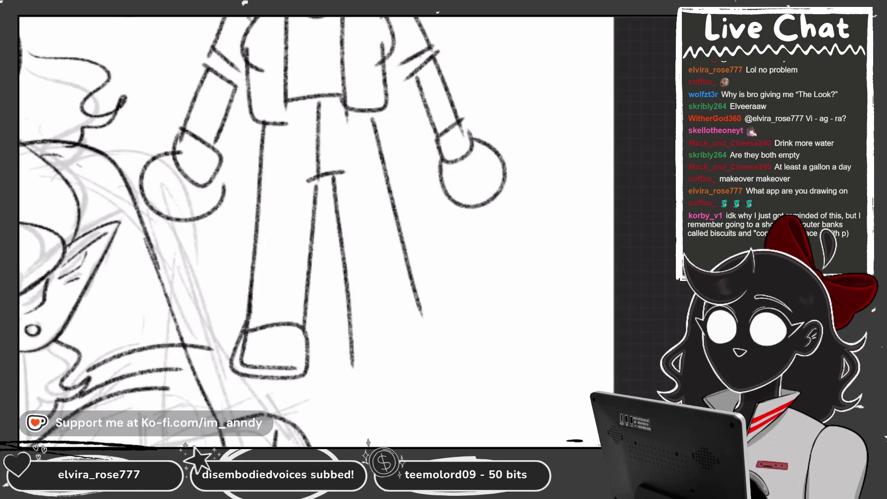
drag(355, 319, 423, 313)
drag(359, 349, 434, 355)
drag(426, 305, 437, 349)
mouse_move(243, 374)
mouse_down()
mouse_move(316, 396)
mouse_move(292, 409)
mouse_up()
drag(358, 356, 444, 400)
drag(426, 349, 444, 401)
Add cross lines on the pant legs and a trouser waistband
scroll(324, 231, up, 2)
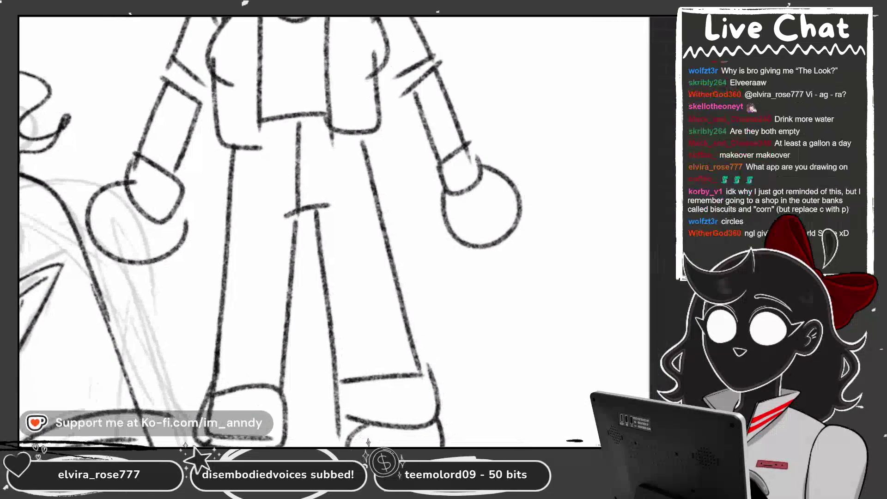
drag(229, 251, 291, 255)
drag(217, 268, 264, 277)
drag(230, 236, 282, 258)
drag(249, 146, 344, 137)
drag(277, 132, 319, 124)
scroll(323, 231, up, 2)
drag(305, 167, 305, 183)
mouse_move(365, 200)
mouse_down()
mouse_move(399, 316)
mouse_move(395, 263)
mouse_up()
scroll(323, 231, down, 3)
scroll(324, 231, up, 1)
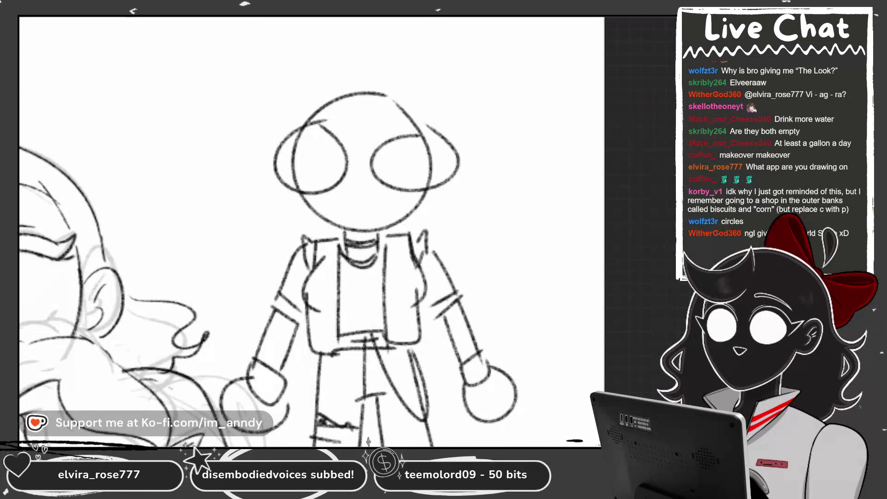
Add hair tufts atop the figure's head, undoing the stray antenna curve
scroll(295, 230, down, 4)
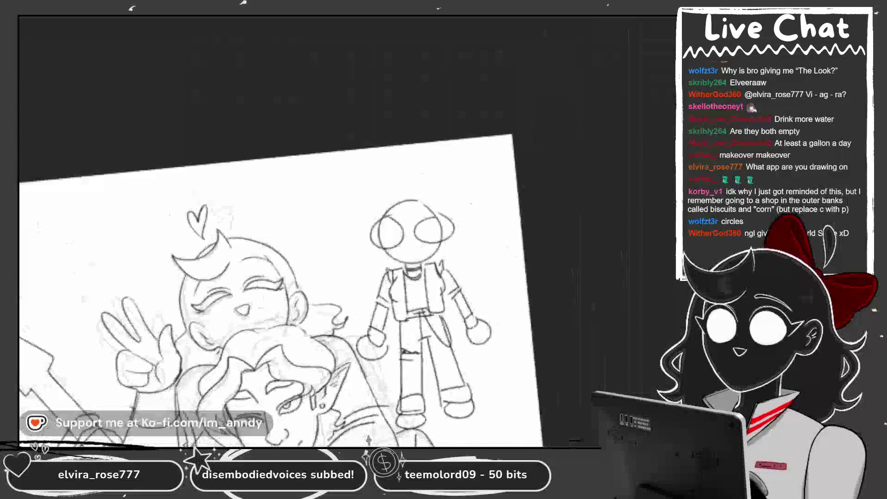
scroll(296, 231, up, 4)
key(l)
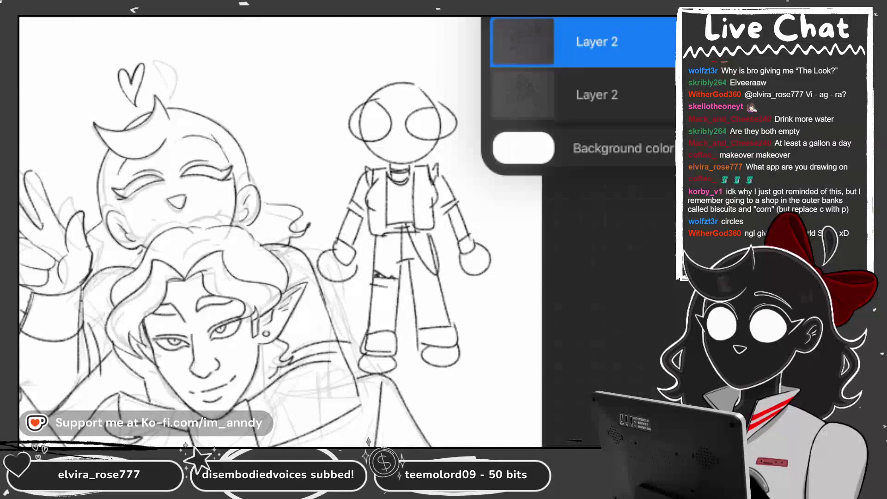
key(l)
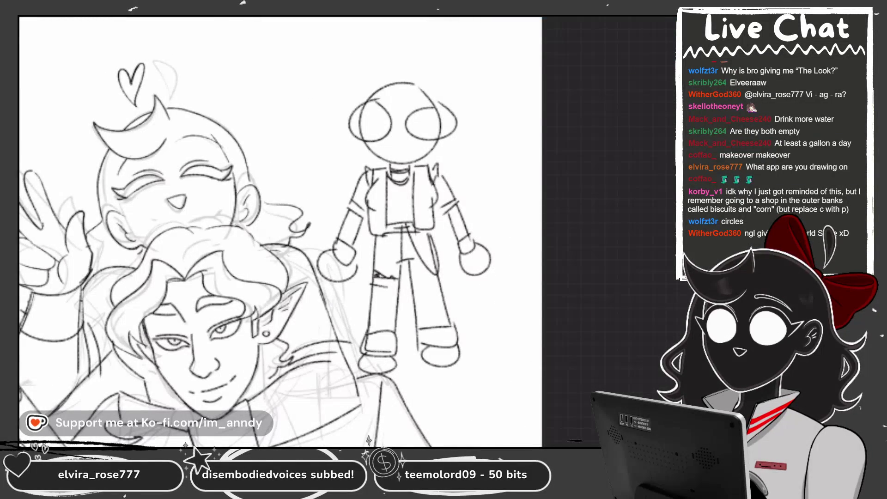
scroll(401, 208, up, 4)
mouse_move(356, 18)
mouse_down()
mouse_move(365, 65)
mouse_move(243, 30)
mouse_up()
mouse_move(259, 93)
mouse_down()
mouse_move(370, 76)
mouse_move(434, 30)
mouse_up()
scroll(341, 231, down, 1)
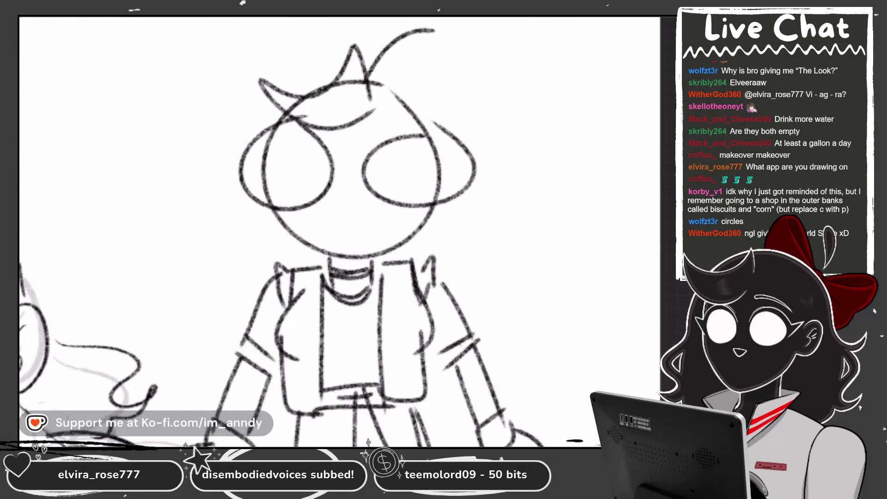
key(ctrl+z)
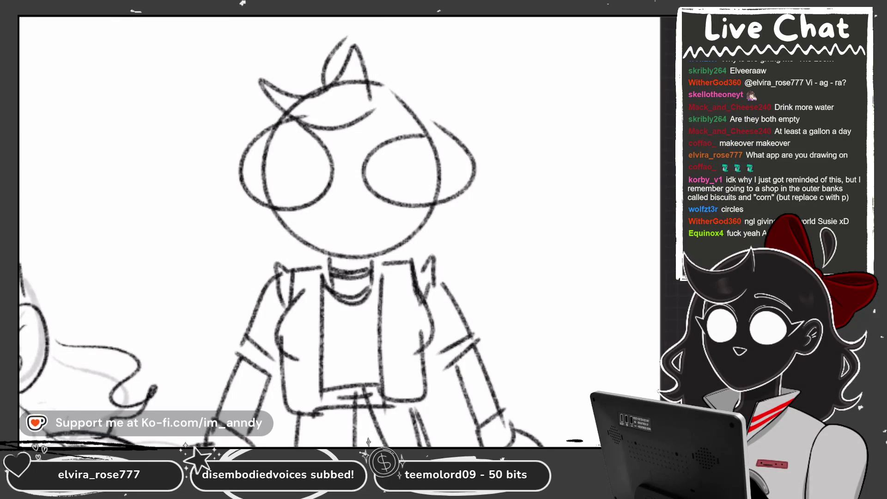
Shrink the brush and erase stray lines on the figures
scroll(340, 231, up, 2)
scroll(339, 231, up, 3)
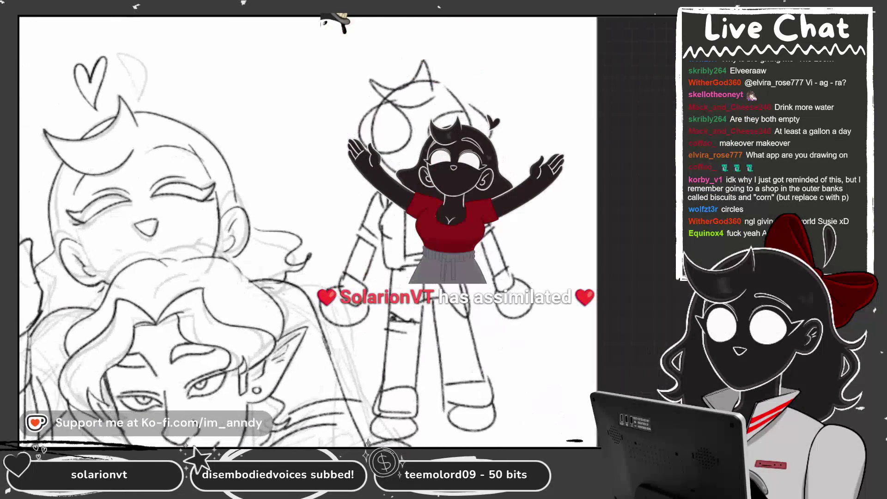
scroll(339, 231, up, 3)
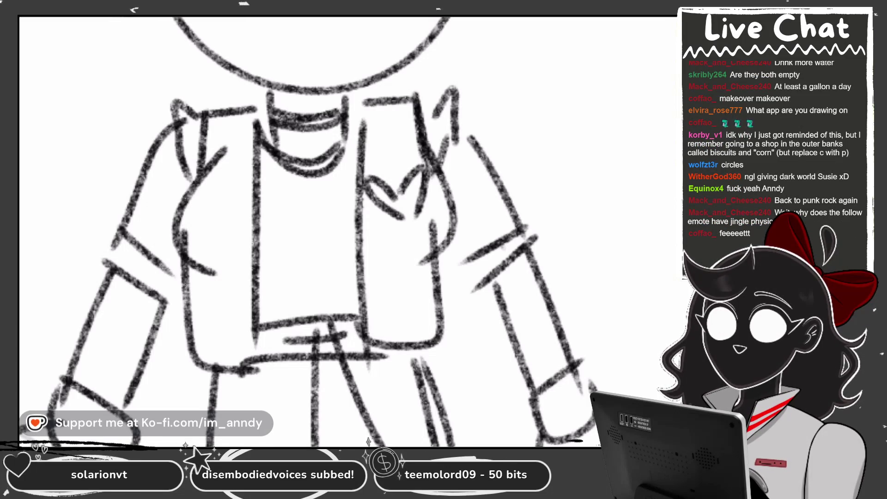
scroll(300, 231, down, 5)
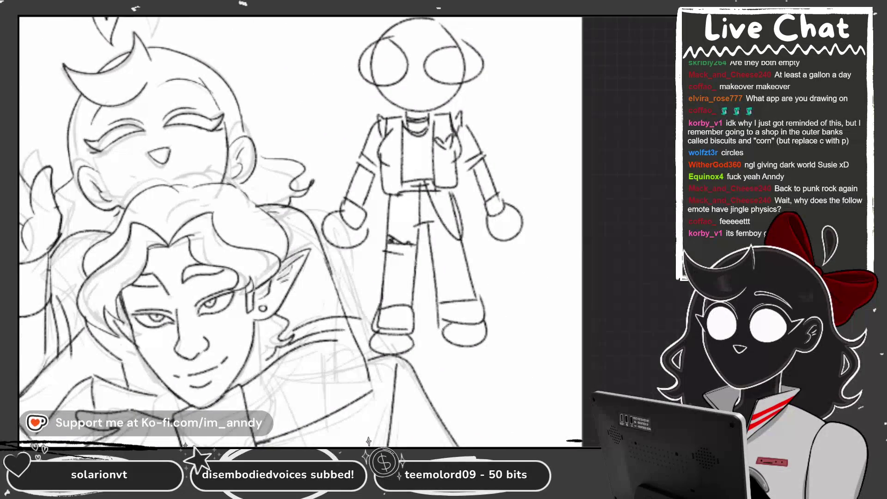
key(bracketleft)
mouse_move(457, 51)
mouse_down()
mouse_move(439, 44)
mouse_move(369, 123)
mouse_move(337, 194)
mouse_move(350, 264)
mouse_move(383, 344)
mouse_move(424, 342)
mouse_move(450, 254)
mouse_move(490, 231)
mouse_move(527, 305)
mouse_move(429, 369)
mouse_move(368, 226)
mouse_move(422, 190)
mouse_move(370, 283)
mouse_move(437, 261)
mouse_move(525, 109)
mouse_move(505, 30)
mouse_move(381, 138)
mouse_move(461, 18)
mouse_move(334, 106)
mouse_move(360, 183)
mouse_move(411, 68)
mouse_move(370, 62)
mouse_up()
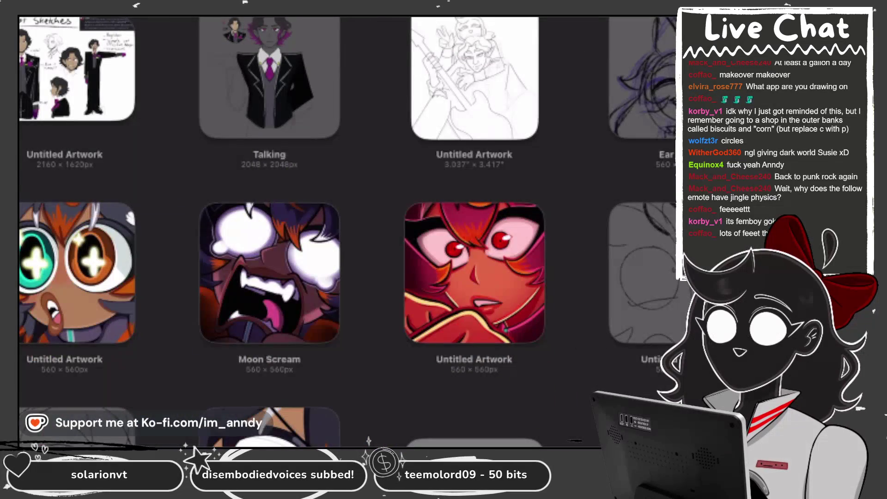
Scroll down through the gallery of artwork stacks
scroll(347, 231, down, 10)
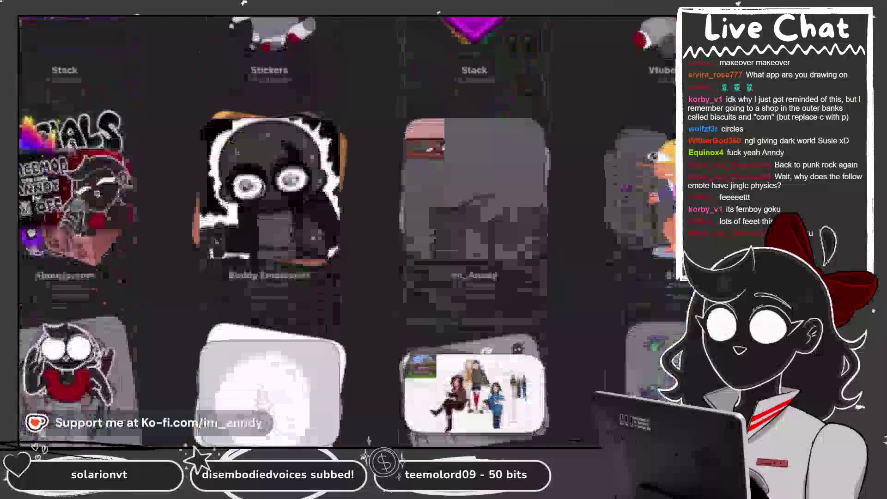
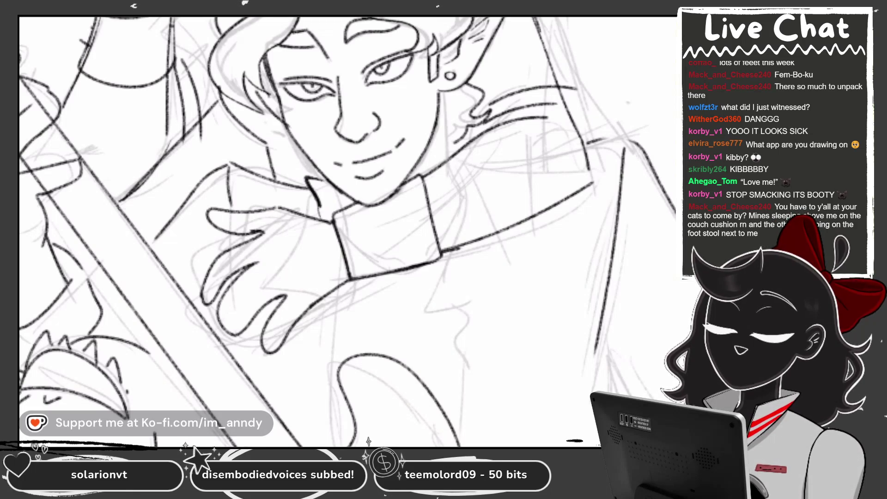
Ink the zig-zag lapel line and a short vertical line on the elf's jacket
scroll(347, 231, up, 1)
scroll(346, 231, down, 1)
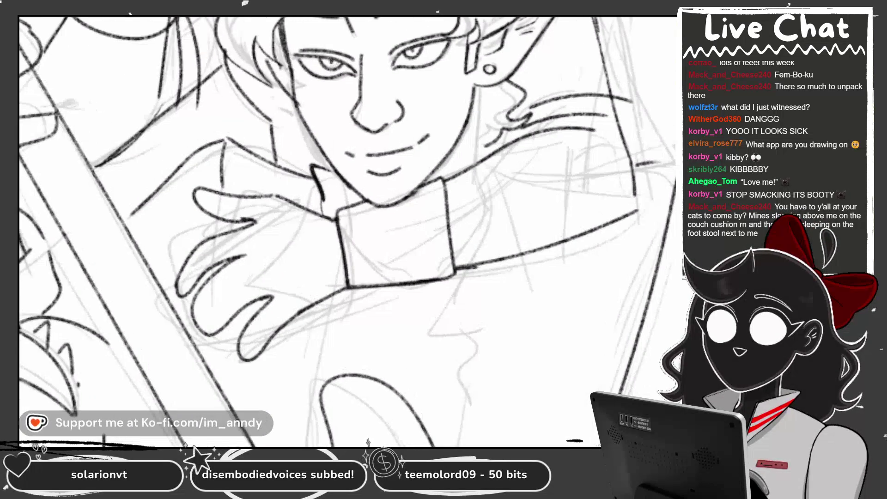
scroll(346, 231, down, 1)
scroll(346, 231, down, 1)
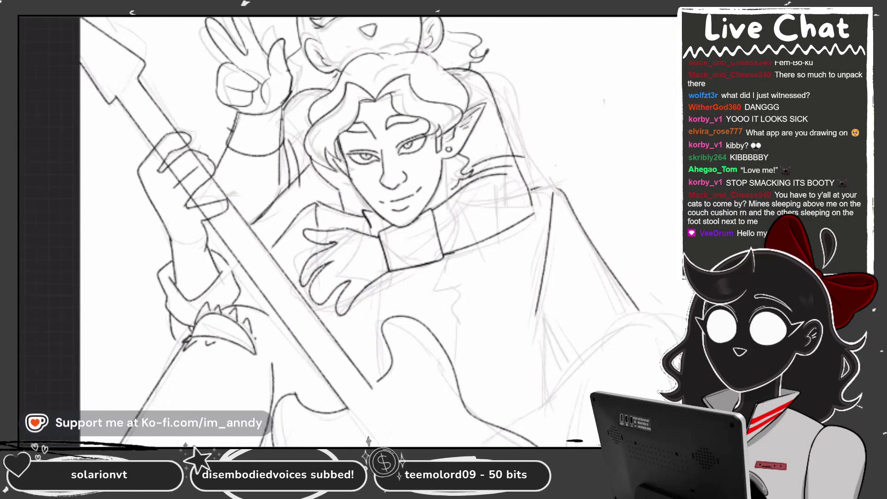
scroll(531, 333, up, 1)
mouse_move(440, 252)
mouse_down()
mouse_move(423, 279)
mouse_move(448, 287)
mouse_move(446, 352)
mouse_up()
drag(365, 282, 365, 350)
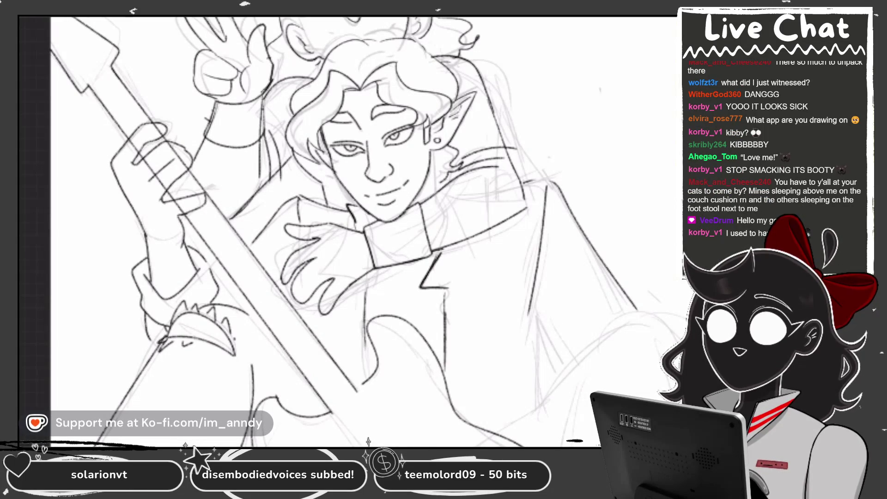
Outline the hand's finger near the collar, redrawing a misplaced stroke lower, and extend its bottom edge
scroll(335, 220, up, 5)
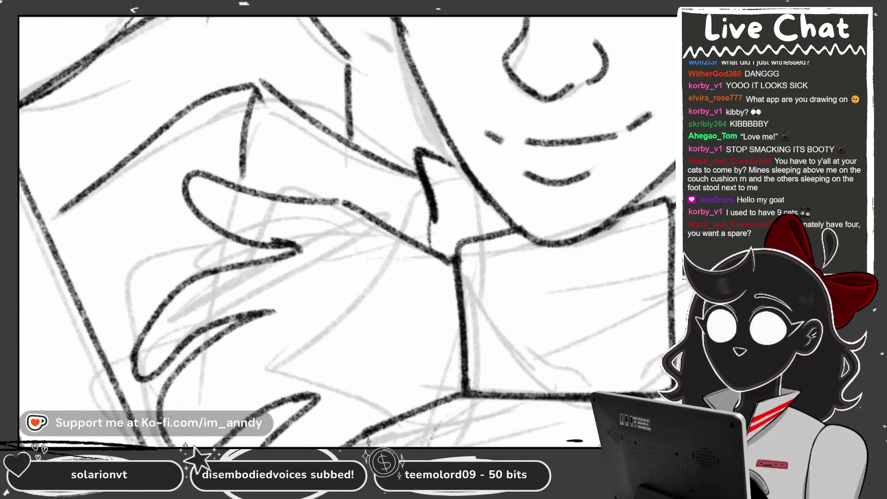
drag(254, 319, 291, 402)
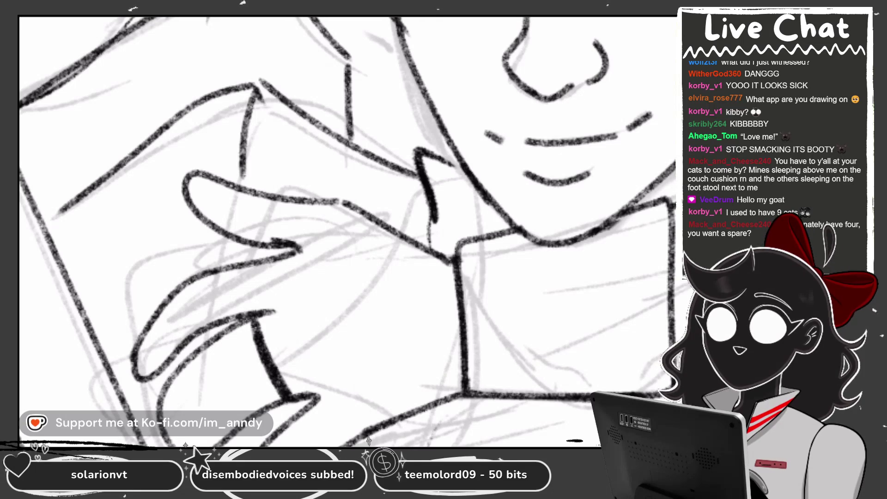
drag(268, 308, 385, 209)
key(ctrl+z)
drag(265, 316, 385, 232)
drag(306, 396, 413, 415)
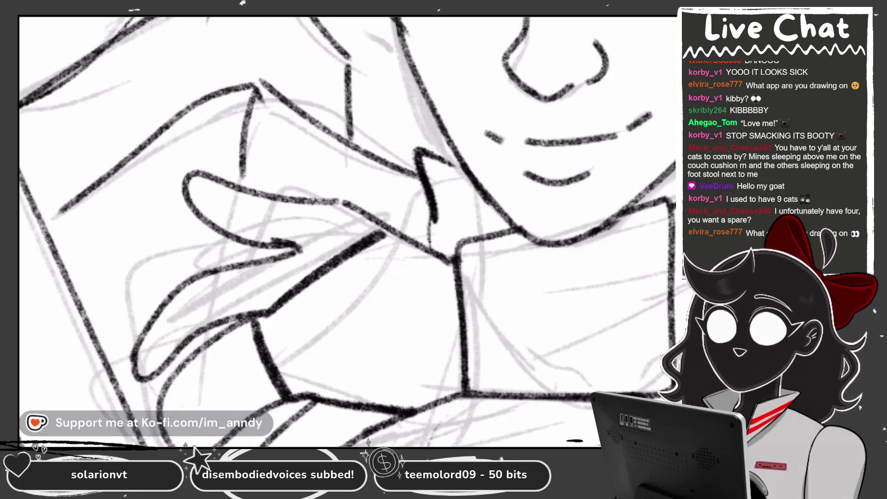
Add another line along the hand and a short line at the sleeve cuff
scroll(413, 414, down, 5)
scroll(476, 338, up, 5)
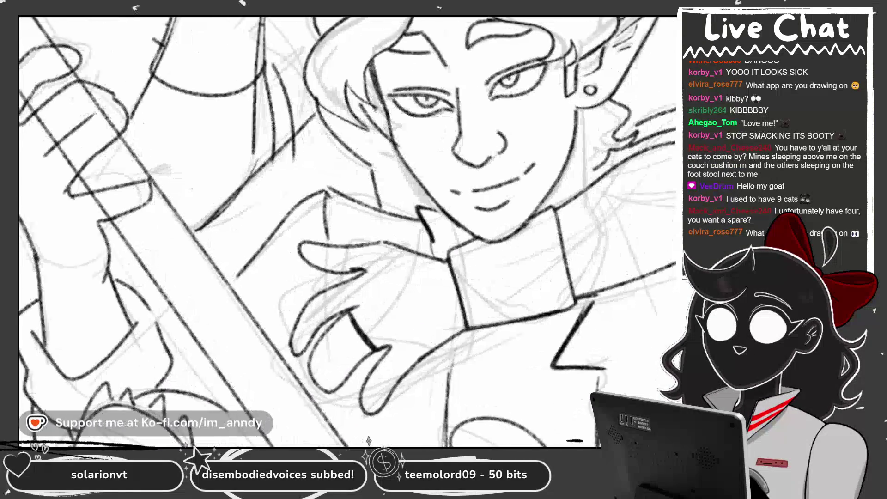
drag(340, 316, 379, 258)
drag(377, 363, 421, 376)
scroll(347, 231, down, 3)
scroll(347, 231, down, 3)
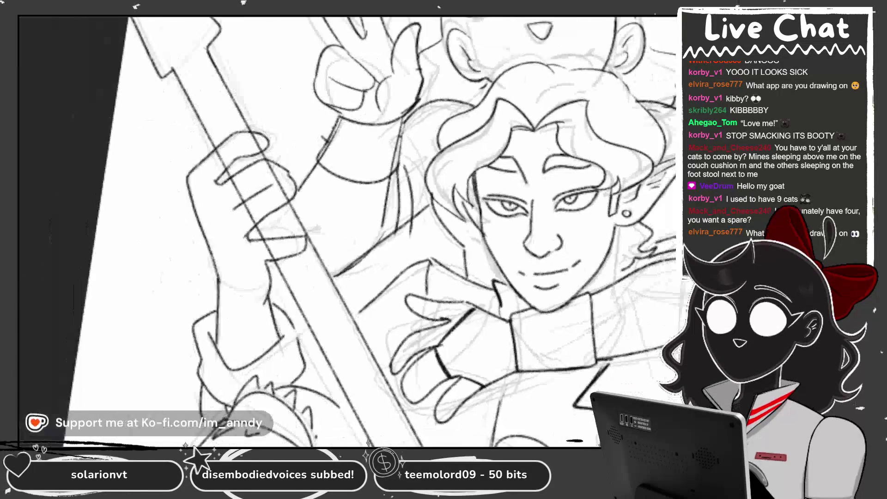
scroll(346, 231, up, 3)
scroll(347, 231, up, 2)
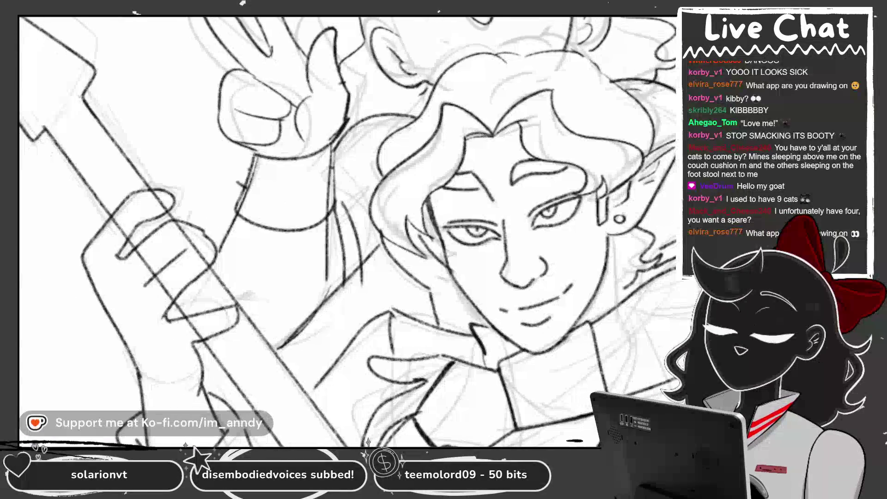
scroll(346, 231, up, 1)
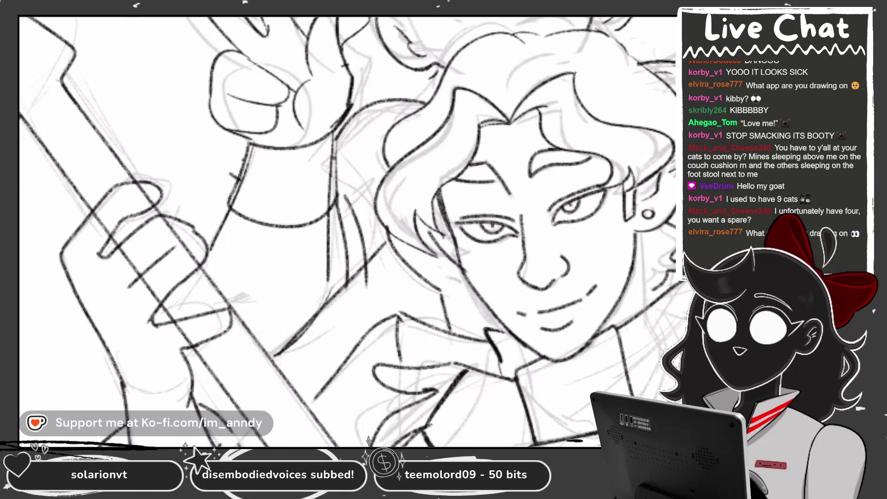
scroll(286, 101, up, 4)
Ink a ring band across the girl's peace-sign fingers, retrying the finger-base strokes several times
drag(253, 188, 351, 124)
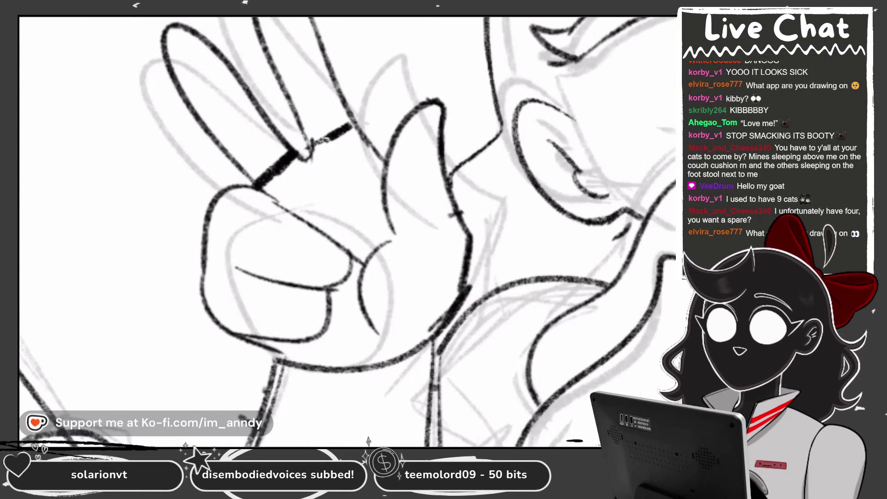
key(ctrl+z)
key(ctrl+z)
mouse_move(263, 191)
mouse_down()
mouse_move(306, 154)
mouse_move(352, 184)
mouse_move(386, 190)
mouse_move(392, 234)
mouse_move(413, 224)
mouse_up()
scroll(347, 231, down, 2)
key(ctrl+z)
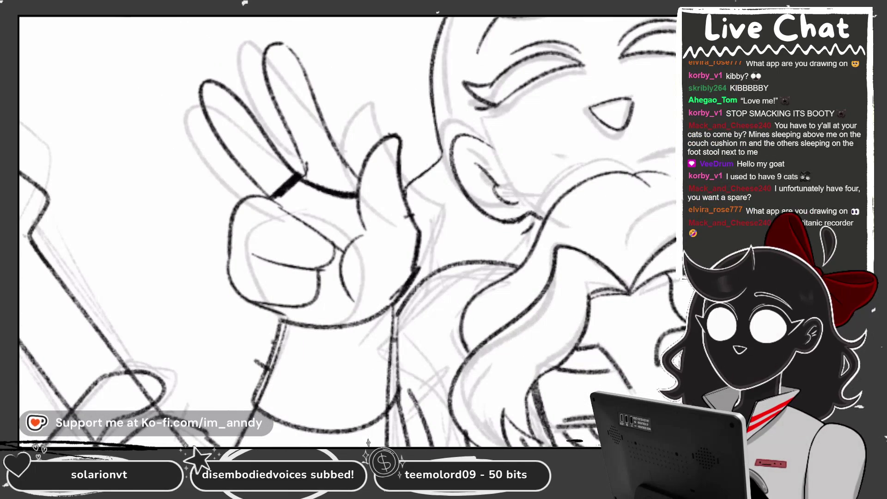
key(ctrl+z)
drag(305, 177, 358, 203)
key(ctrl+z)
mouse_move(299, 179)
mouse_down()
mouse_move(323, 204)
mouse_move(358, 213)
mouse_up()
key(ctrl+z)
drag(301, 175, 336, 153)
scroll(346, 231, down, 5)
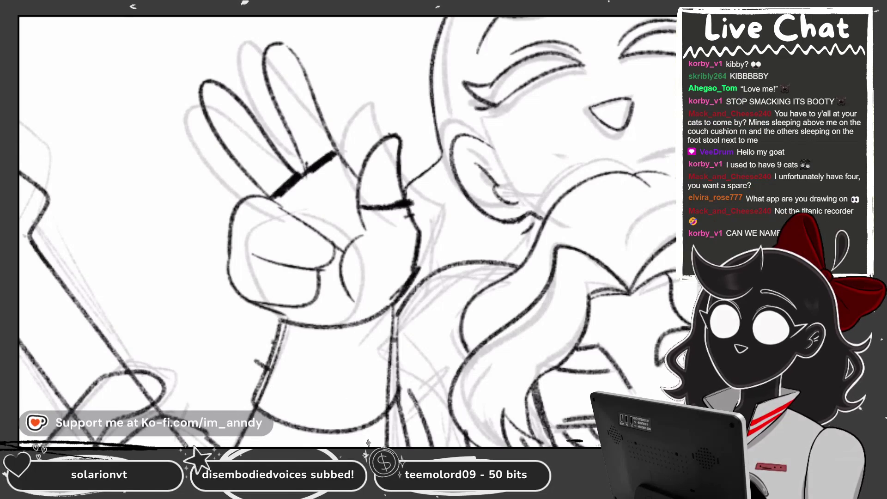
scroll(476, 258, up, 5)
scroll(416, 208, up, 2)
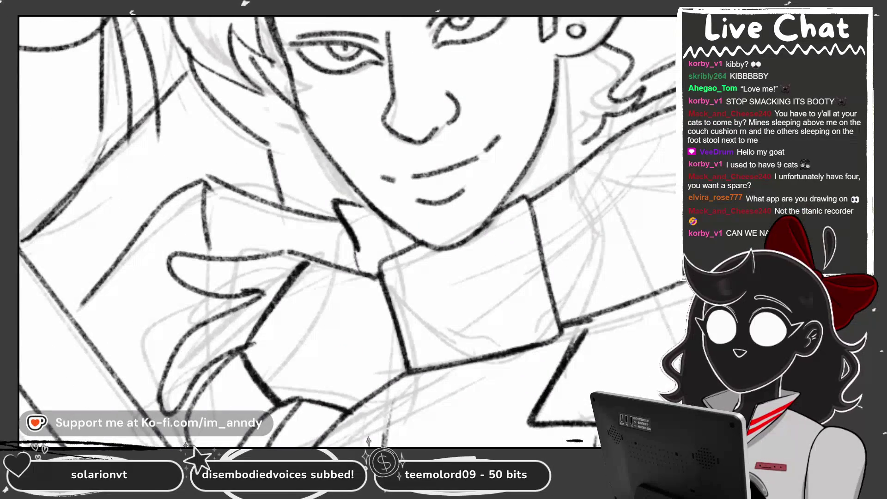
Ink the elf's fingers resting by his collar
drag(243, 307, 253, 351)
mouse_move(273, 253)
mouse_down()
mouse_move(262, 286)
mouse_move(274, 250)
mouse_up()
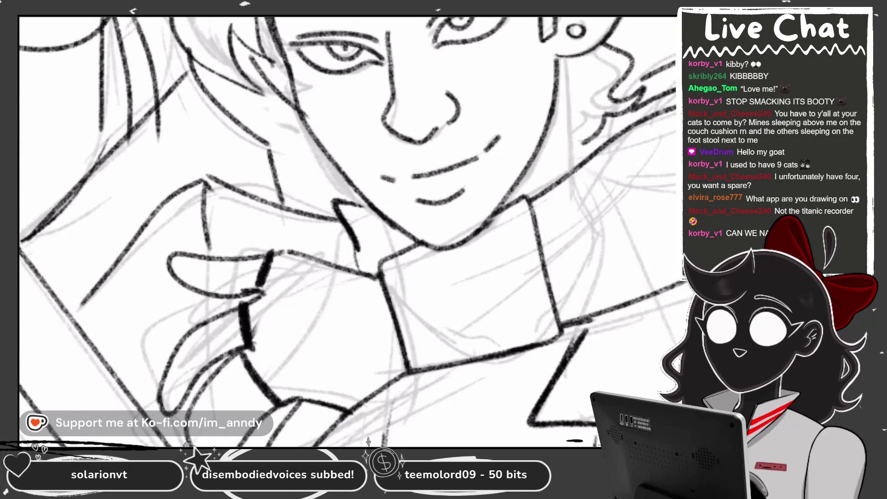
scroll(346, 231, down, 3)
scroll(346, 231, up, 2)
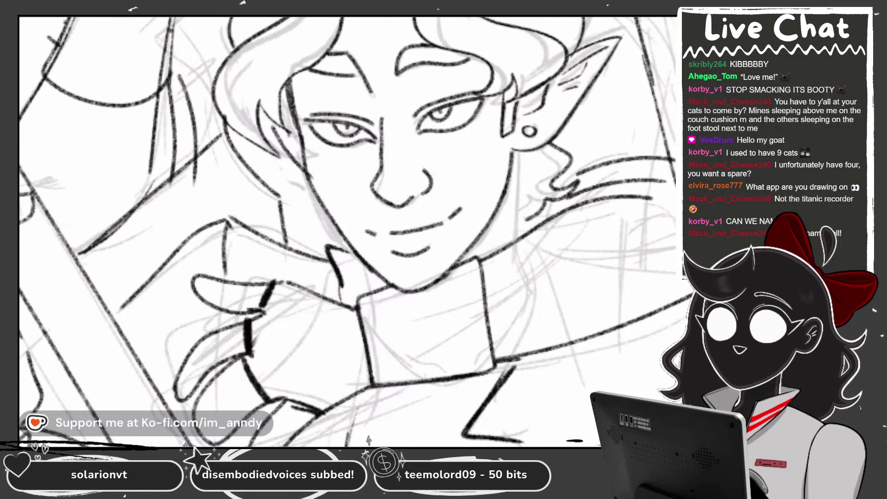
scroll(346, 231, down, 2)
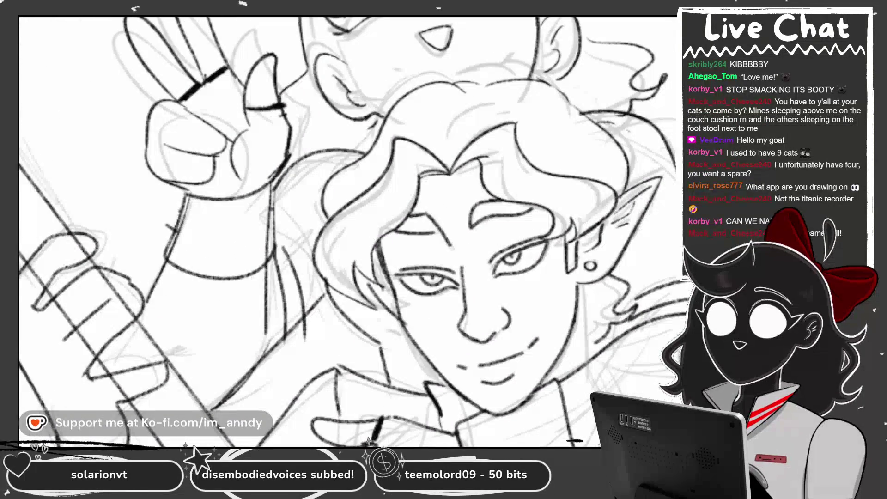
Ink a first pass of the left and right spiky hair ornaments
scroll(346, 157, up, 4)
drag(356, 189, 357, 231)
drag(324, 151, 346, 229)
drag(377, 150, 367, 206)
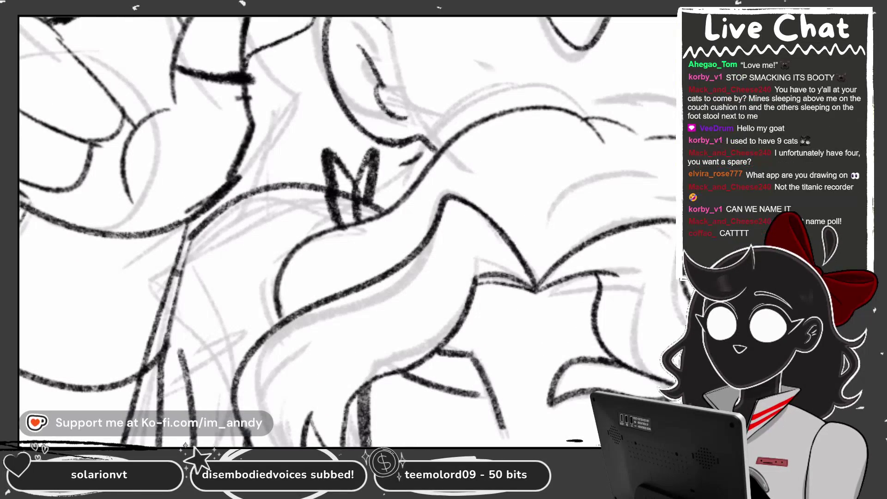
scroll(346, 231, down, 5)
scroll(347, 231, up, 3)
drag(502, 171, 492, 197)
mouse_move(495, 134)
mouse_down()
mouse_move(483, 175)
mouse_move(518, 164)
mouse_move(499, 201)
mouse_up()
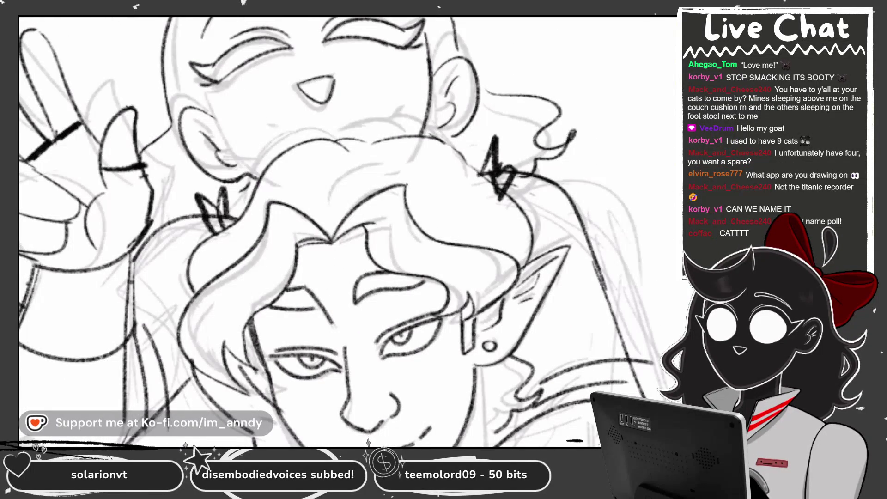
Undo the left ornament strokes and redraw them, adding strokes to both ornaments
scroll(346, 231, down, 5)
scroll(346, 231, up, 5)
scroll(346, 231, up, 1)
scroll(346, 231, down, 3)
scroll(346, 231, up, 3)
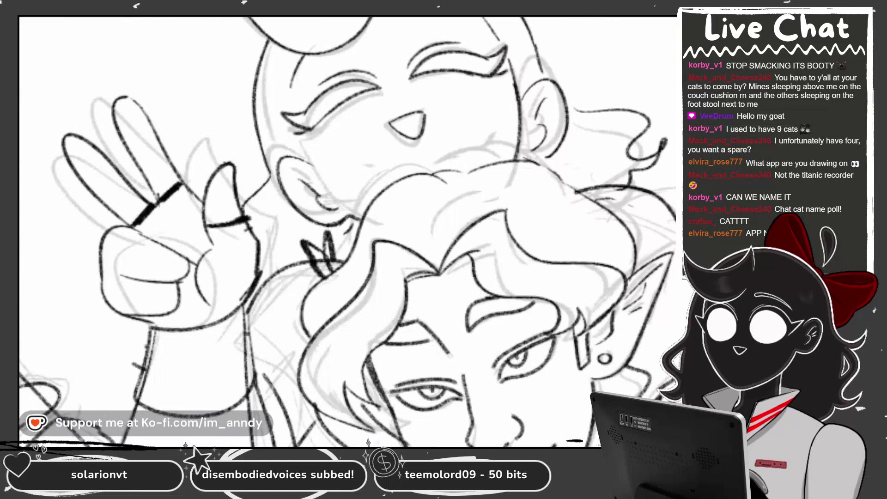
key(ctrl+z)
key(ctrl+z)
mouse_move(309, 262)
mouse_down()
mouse_move(312, 283)
mouse_move(308, 273)
mouse_up()
drag(611, 189, 609, 207)
mouse_move(280, 233)
mouse_down()
mouse_move(299, 277)
mouse_move(283, 283)
mouse_move(304, 302)
mouse_move(322, 269)
mouse_up()
Shape the right ornament's bow and rework the left ornament's strokes, darkening both
scroll(346, 231, down, 2)
mouse_move(541, 182)
mouse_down()
mouse_move(559, 206)
mouse_move(548, 184)
mouse_move(562, 191)
mouse_move(570, 210)
mouse_move(540, 167)
mouse_up()
drag(269, 226, 272, 291)
drag(273, 244, 272, 316)
mouse_move(247, 249)
mouse_down()
mouse_move(268, 283)
mouse_move(258, 300)
mouse_up()
key(ctrl+z)
key(ctrl+z)
key(ctrl+z)
drag(287, 216, 295, 196)
drag(267, 221, 277, 252)
drag(281, 238, 277, 267)
drag(291, 222, 285, 261)
drag(539, 187, 553, 203)
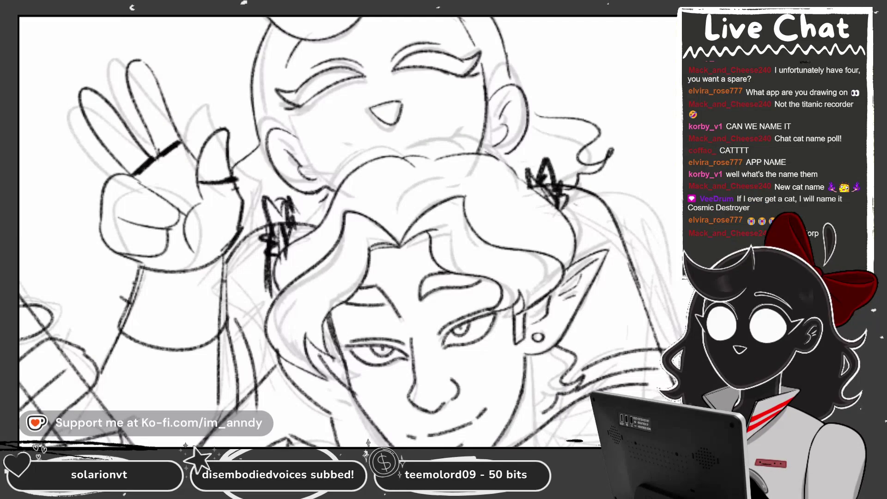
Darken the spiky left hair ornament with final strokes
scroll(346, 231, down, 5)
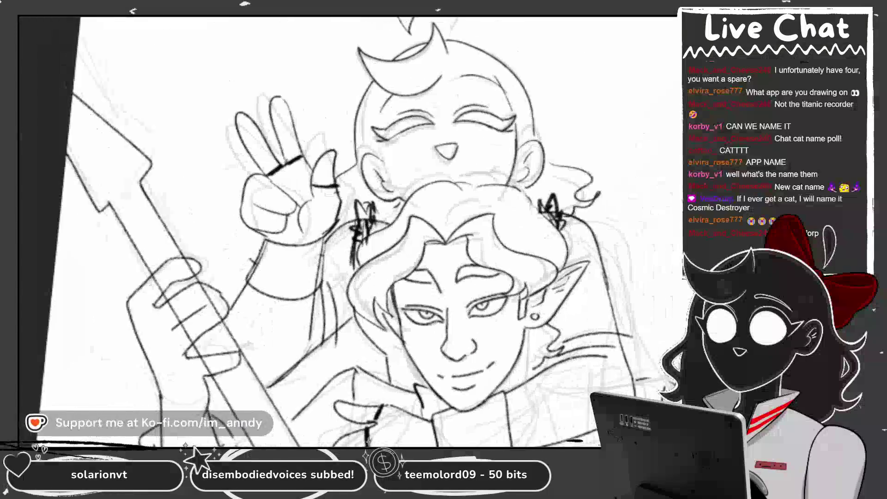
scroll(346, 231, up, 5)
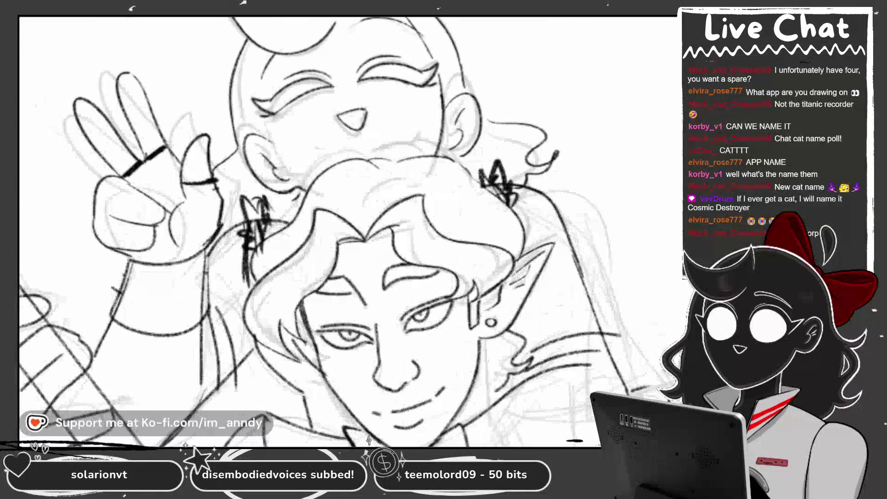
drag(247, 213, 232, 245)
drag(250, 238, 239, 247)
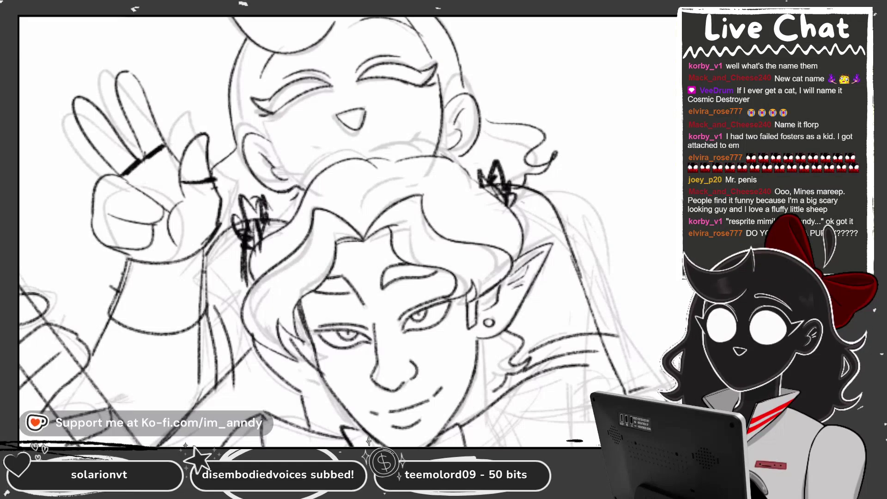
Ink the cheek line down to the chin, redrawing it in two pieces, plus a stroke near the hand
scroll(323, 231, down, 3)
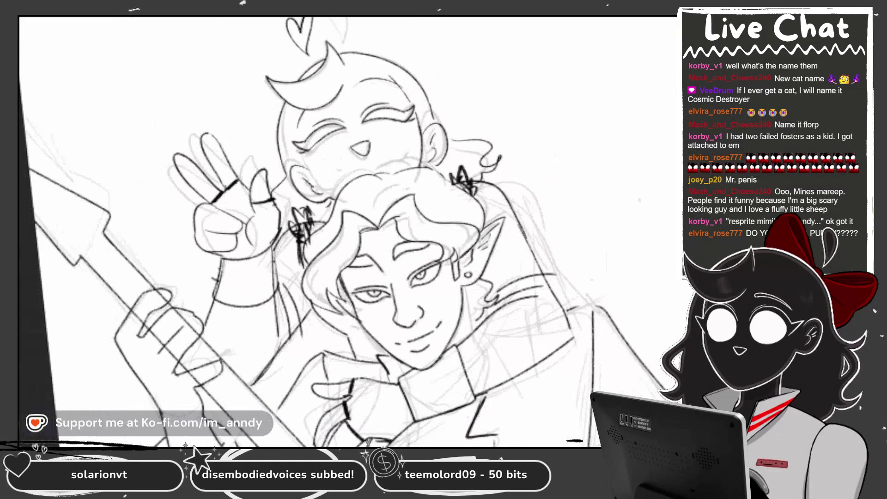
scroll(324, 231, up, 1)
scroll(323, 231, up, 3)
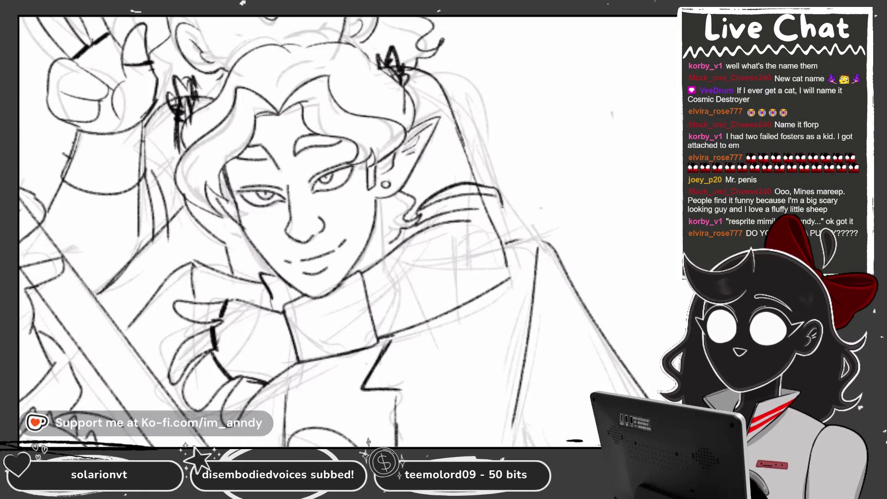
scroll(324, 231, down, 2)
scroll(324, 231, up, 3)
drag(237, 137, 255, 198)
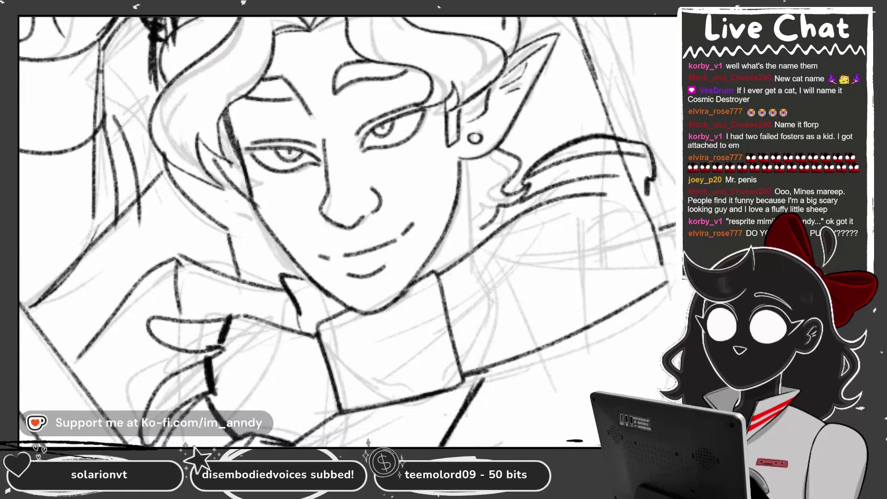
drag(242, 168, 301, 263)
key(ctrl+z)
drag(237, 151, 252, 199)
drag(247, 193, 298, 262)
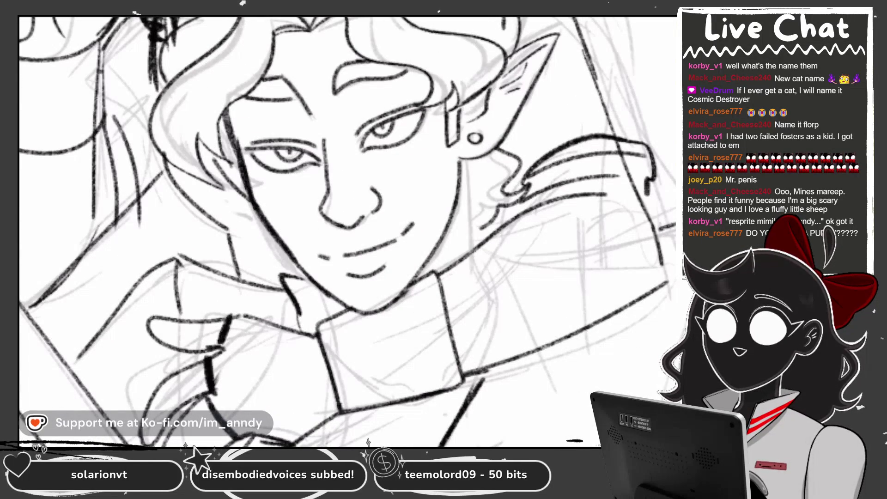
scroll(323, 231, up, 2)
scroll(323, 231, down, 2)
drag(393, 139, 346, 229)
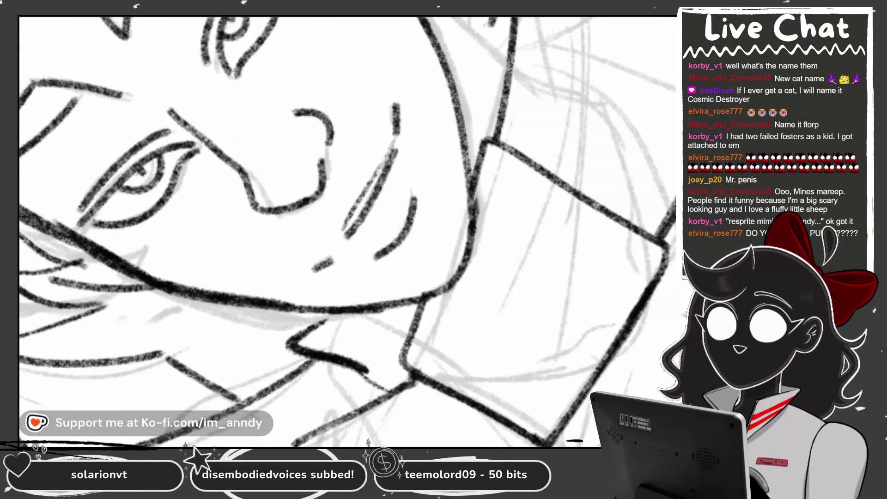
Ink the right leg's outline with a long line down it, replacing a stray hatch stroke
scroll(323, 231, down, 3)
scroll(347, 226, down, 3)
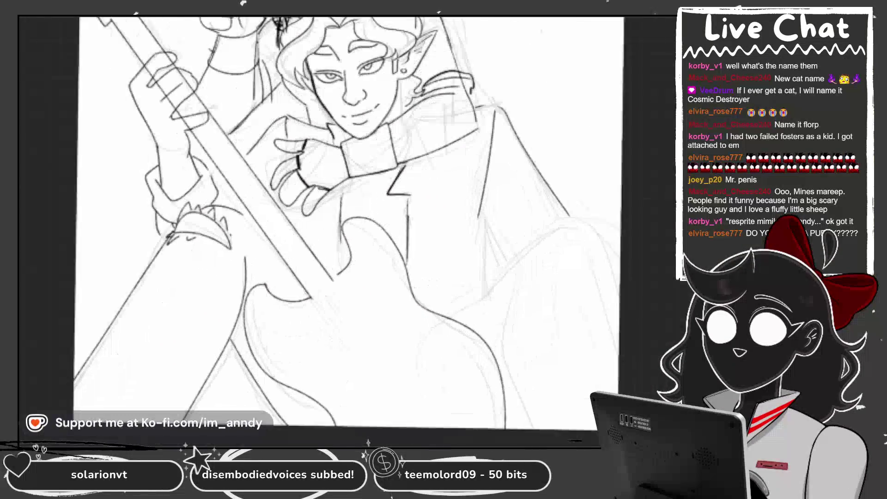
drag(486, 203, 483, 288)
drag(496, 234, 512, 256)
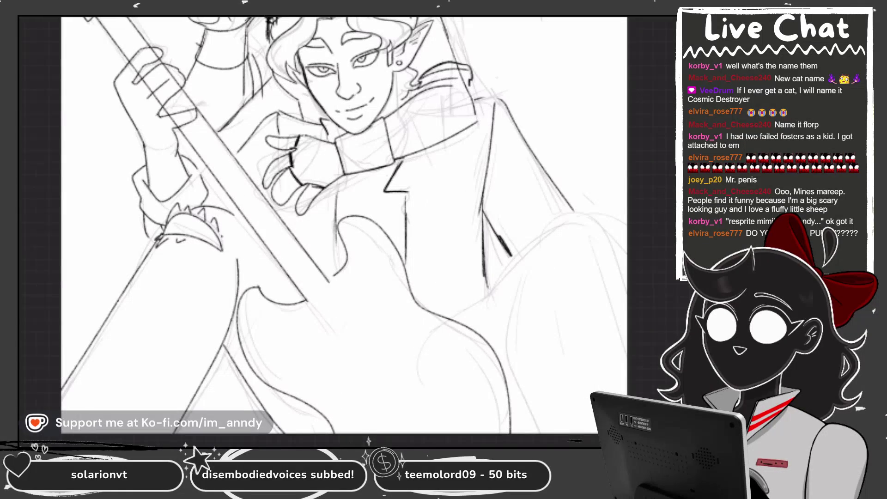
drag(557, 228, 626, 277)
mouse_move(528, 272)
mouse_down()
mouse_move(523, 347)
mouse_move(543, 433)
mouse_up()
drag(551, 394, 511, 432)
key(ctrl+z)
key(ctrl+z)
drag(535, 382, 513, 433)
mouse_move(508, 338)
mouse_down()
mouse_move(516, 434)
mouse_move(499, 432)
mouse_up()
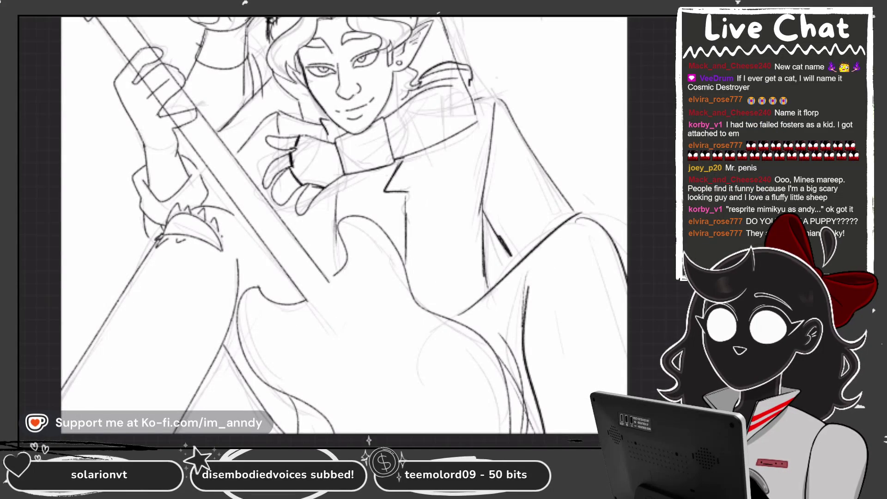
scroll(344, 226, down, 2)
scroll(344, 231, down, 3)
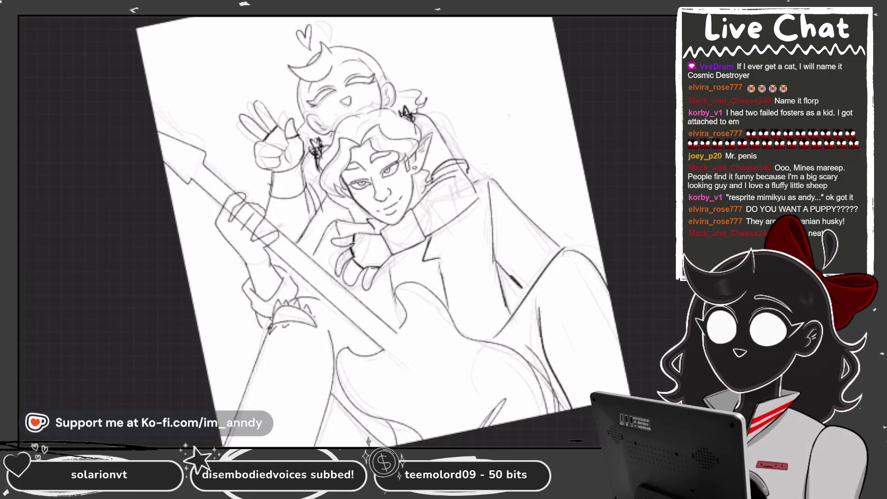
Straighten the tilted canvas, show the layers list and dismiss the transform box
key(5)
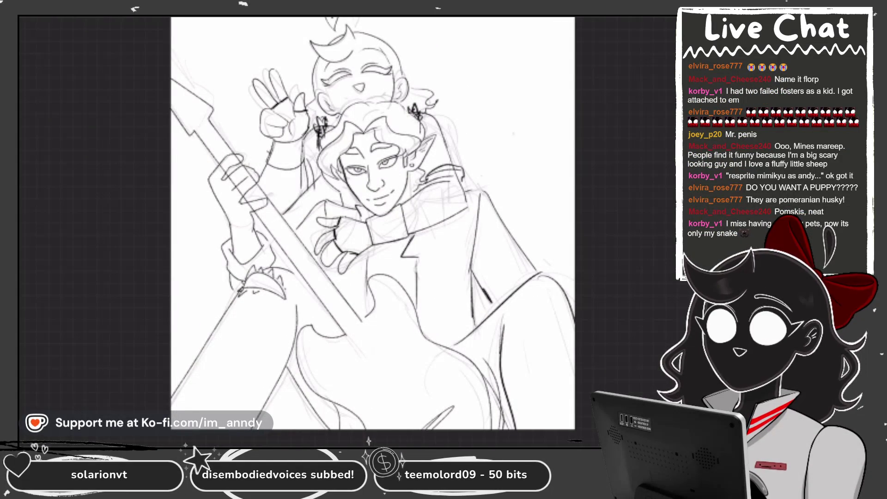
scroll(383, 231, up, 3)
scroll(383, 231, down, 3)
key(l)
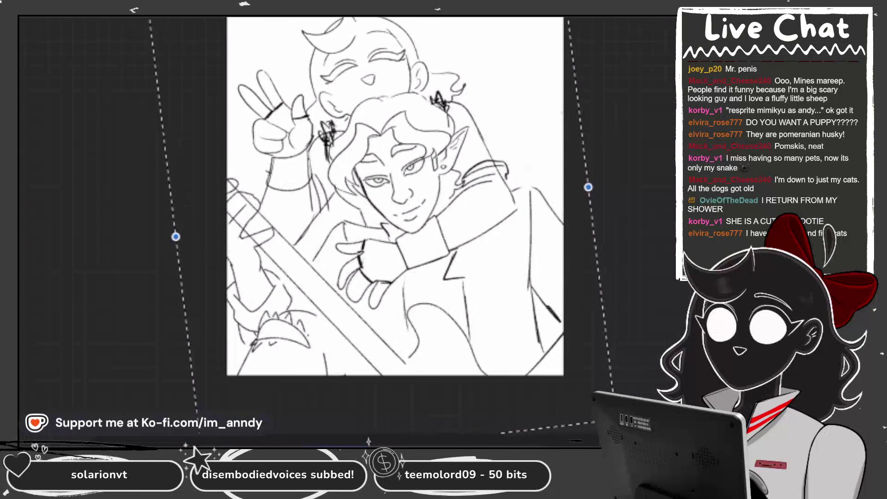
key(Return)
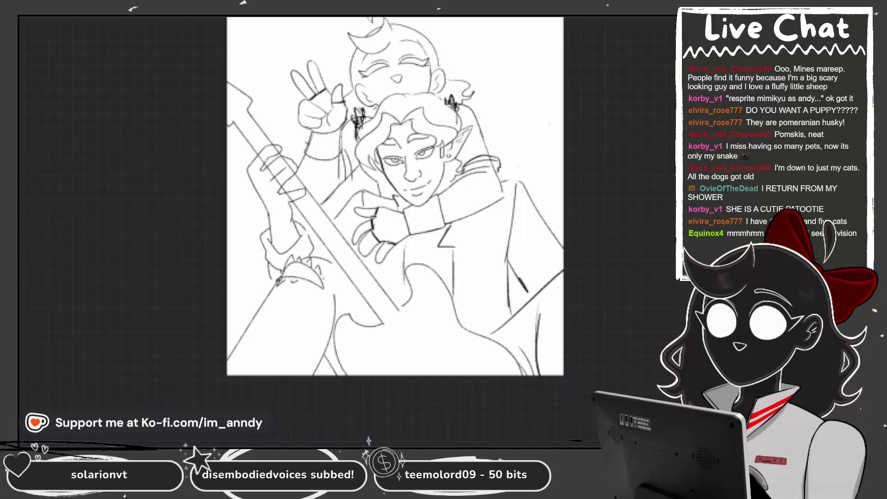
Shade the right eye's upper lid with a dark ink stroke
scroll(437, 127, up, 5)
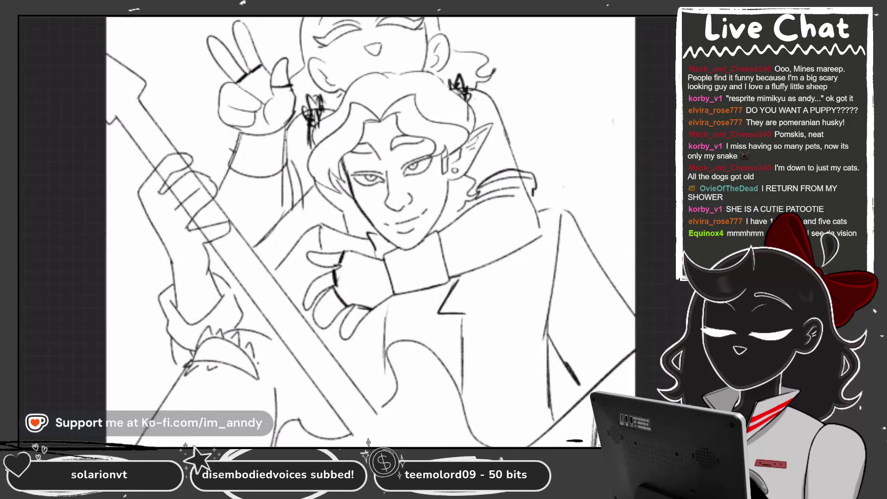
scroll(443, 185, up, 1)
scroll(402, 176, up, 5)
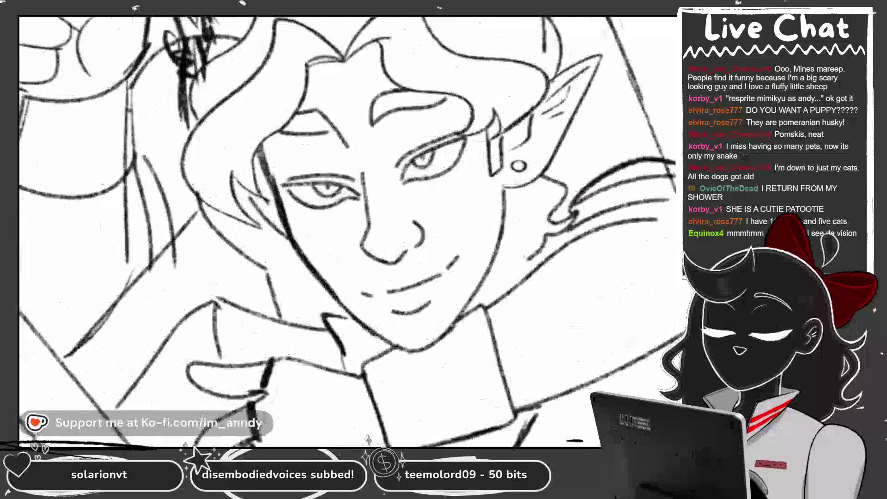
drag(390, 156, 432, 134)
scroll(381, 152, down, 10)
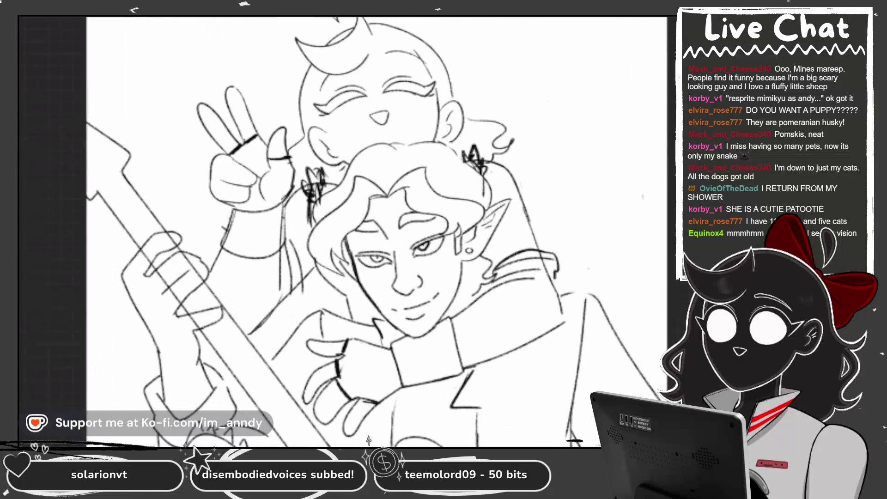
click(670, 19)
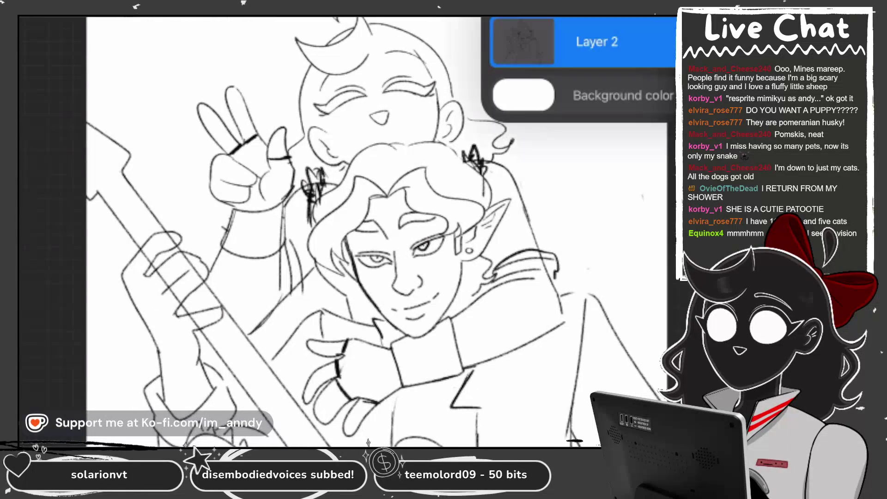
Drag Layer 2's opacity down until its lines turn faint gray, then add an empty layer above it
click(665, 42)
drag(666, 105, 550, 105)
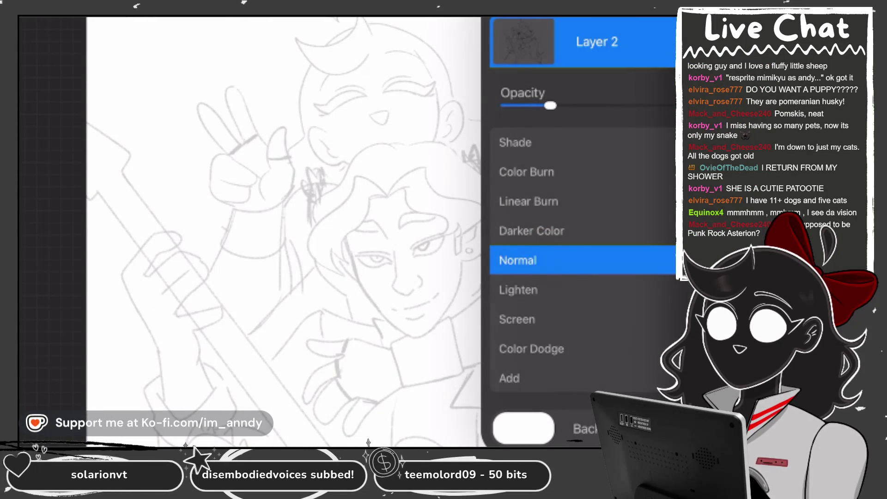
click(523, 41)
click(665, 18)
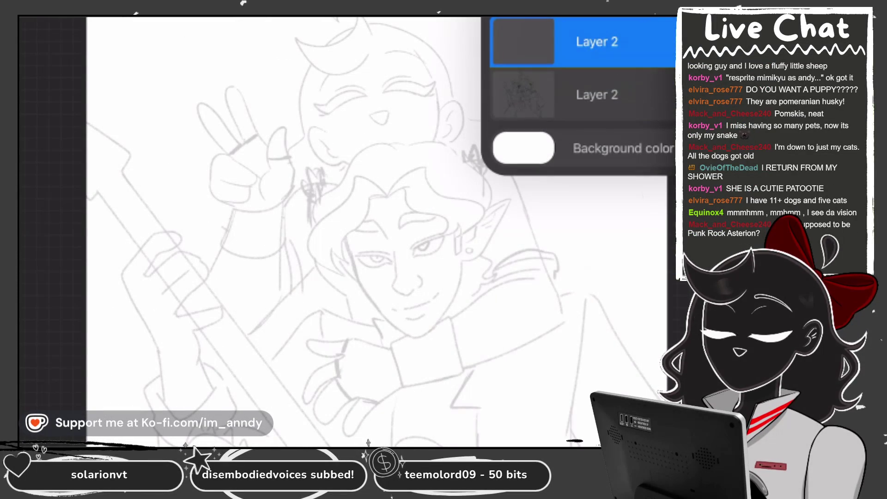
scroll(397, 254, up, 5)
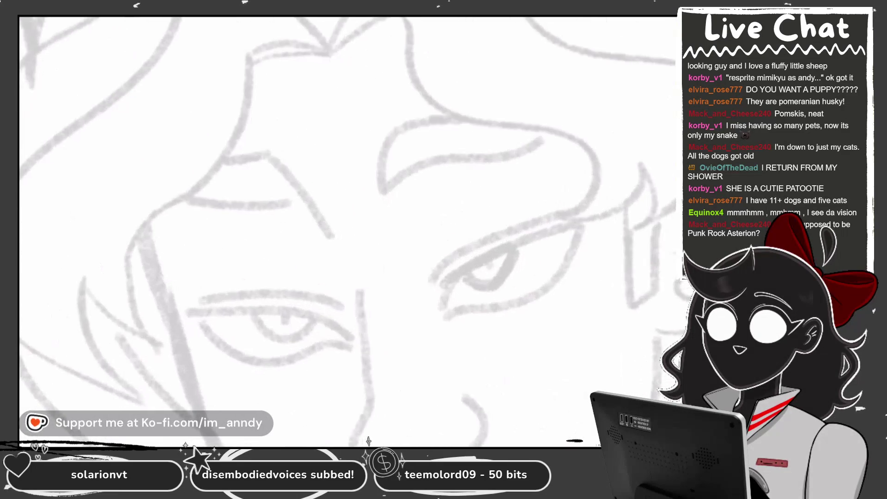
click(42, 17)
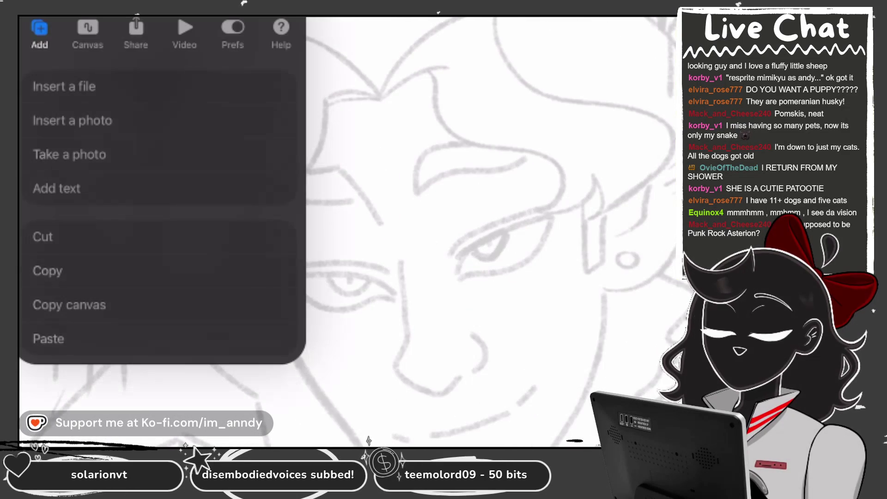
Flip the canvas horizontally from the Canvas actions
click(87, 32)
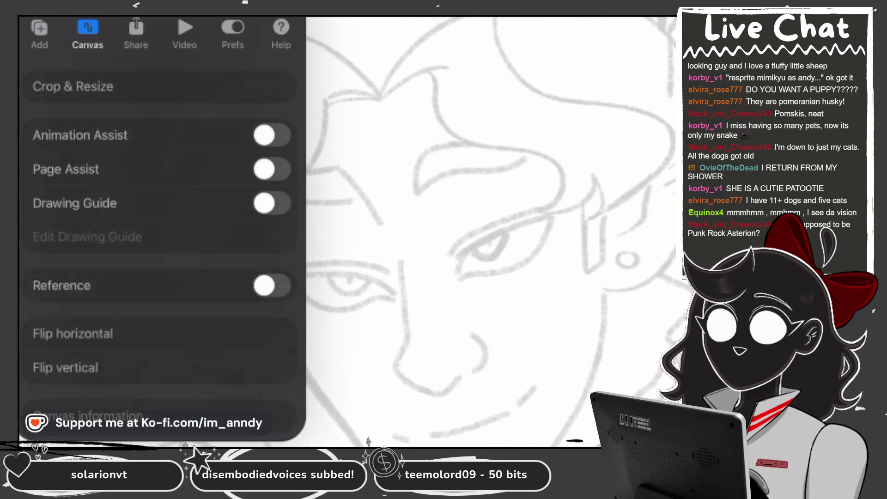
click(72, 333)
scroll(346, 231, up, 5)
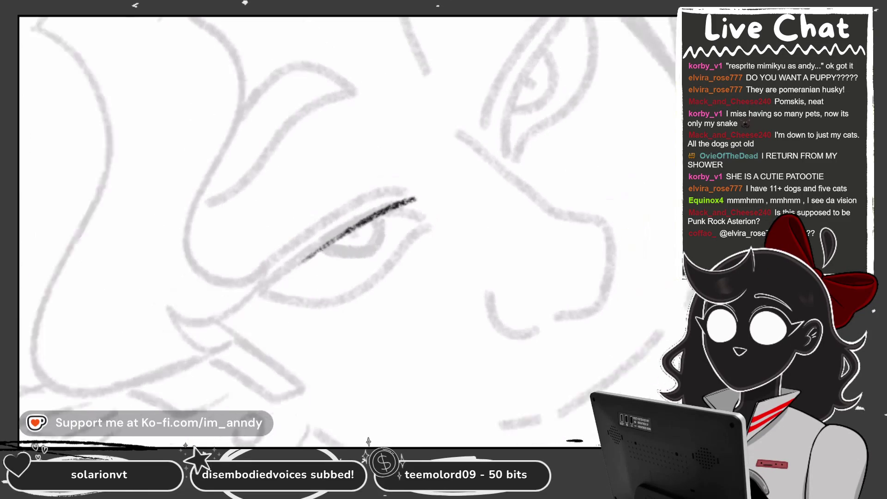
scroll(347, 231, down, 5)
Ink a line over the eye
drag(296, 280, 402, 213)
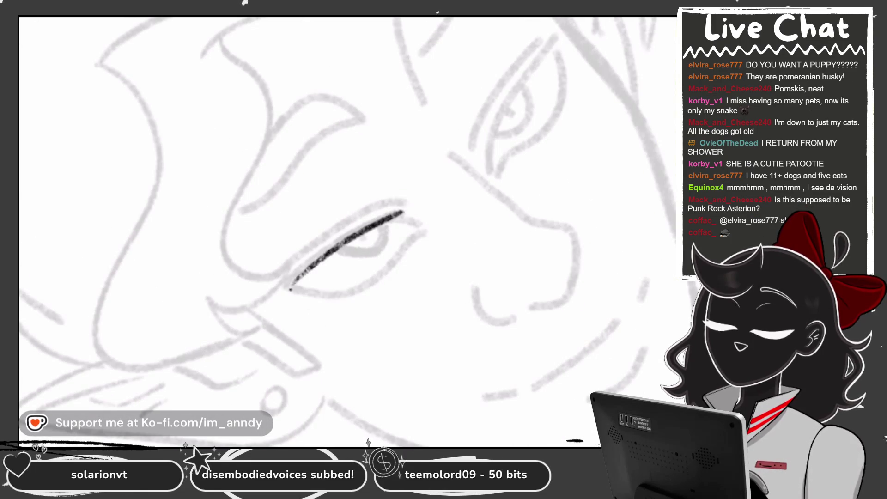
scroll(347, 231, down, 5)
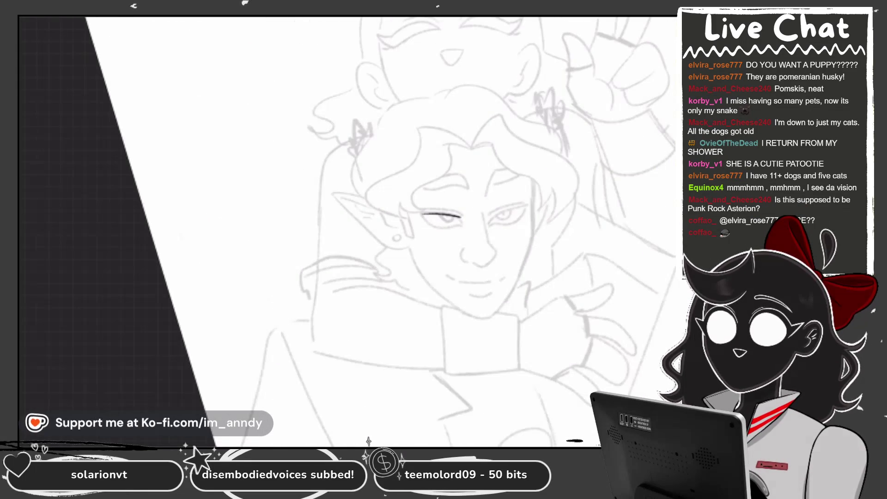
scroll(347, 231, down, 3)
scroll(347, 231, up, 8)
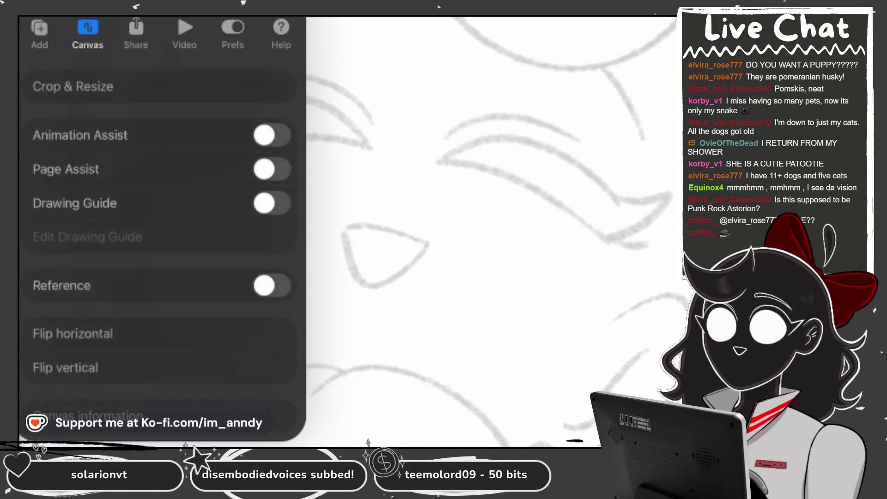
Flip the canvas horizontally again and look over the mirrored drawing
click(72, 334)
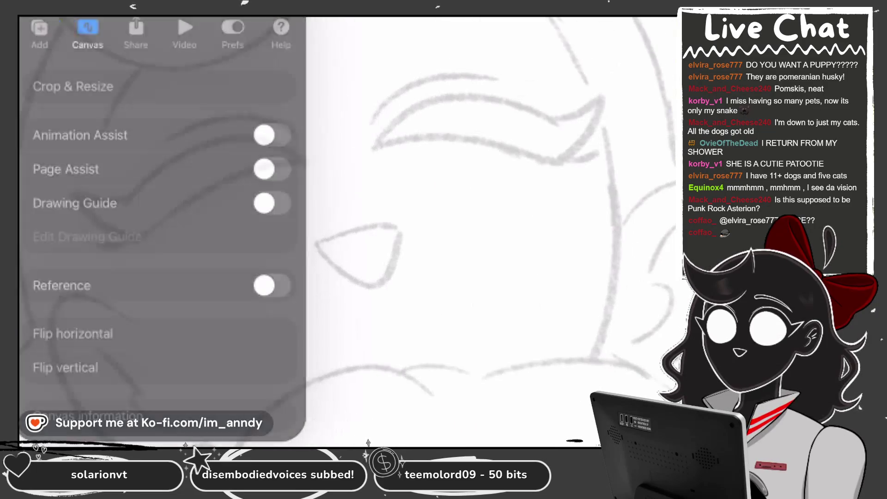
scroll(346, 230, down, 5)
scroll(346, 231, up, 3)
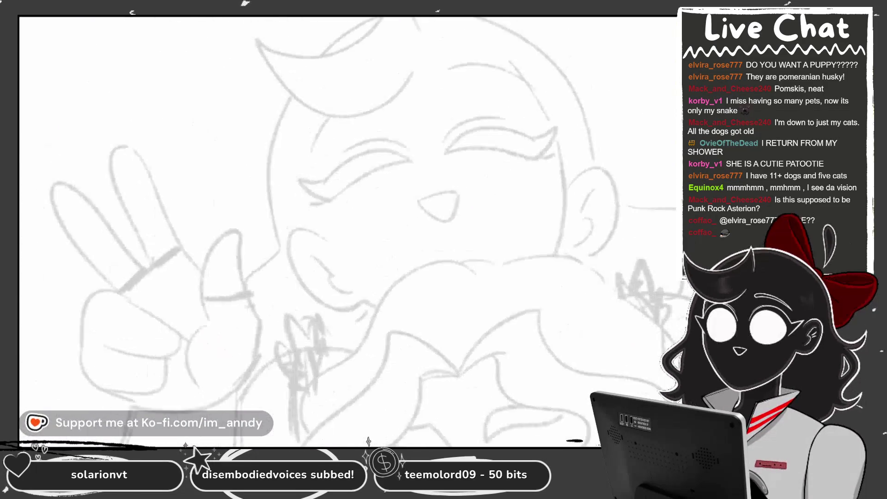
scroll(347, 231, down, 5)
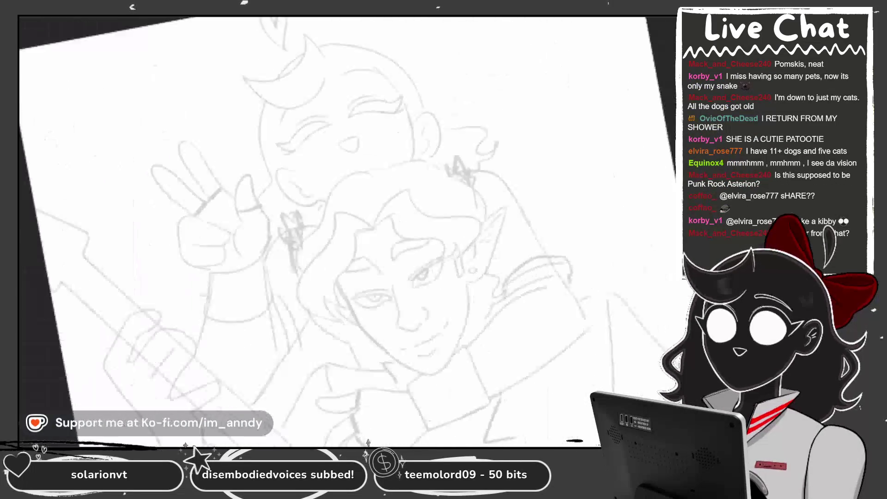
scroll(346, 231, up, 5)
scroll(346, 231, down, 5)
scroll(347, 231, up, 7)
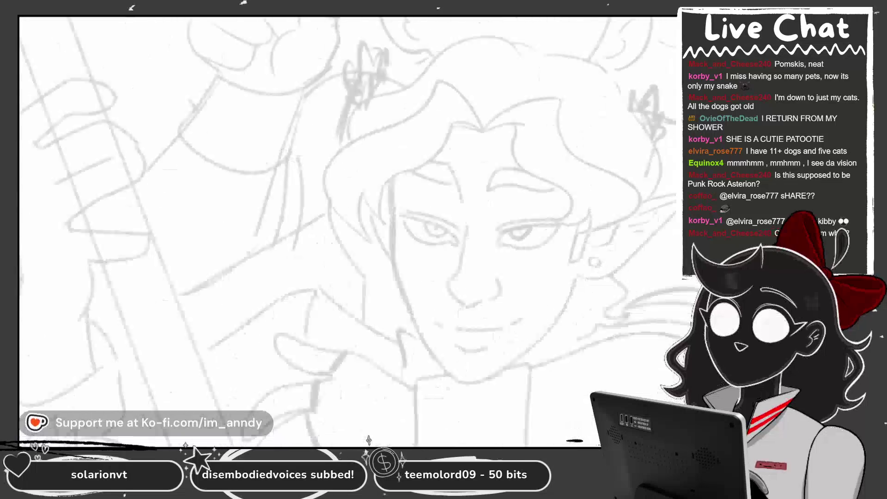
scroll(346, 231, down, 5)
scroll(347, 231, up, 4)
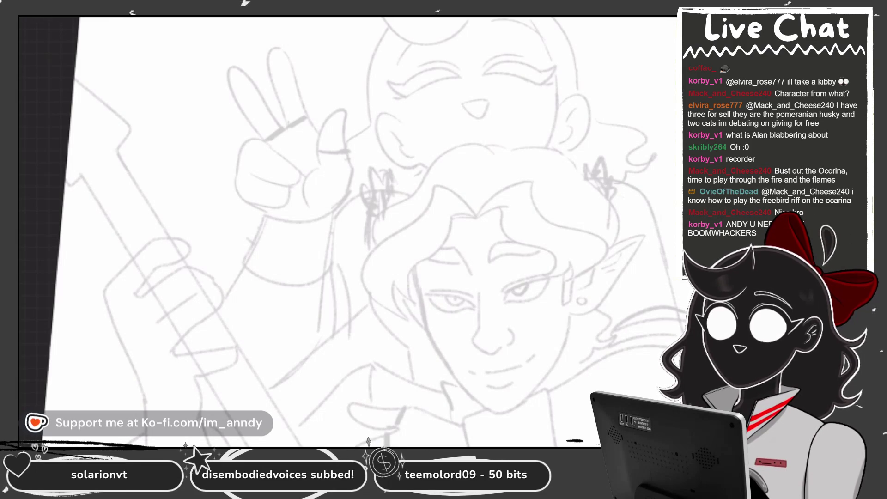
Scroll the gallery, where the elf-and-girl sketch is saved as 'Untitled Artwork'
scroll(346, 231, up, 3)
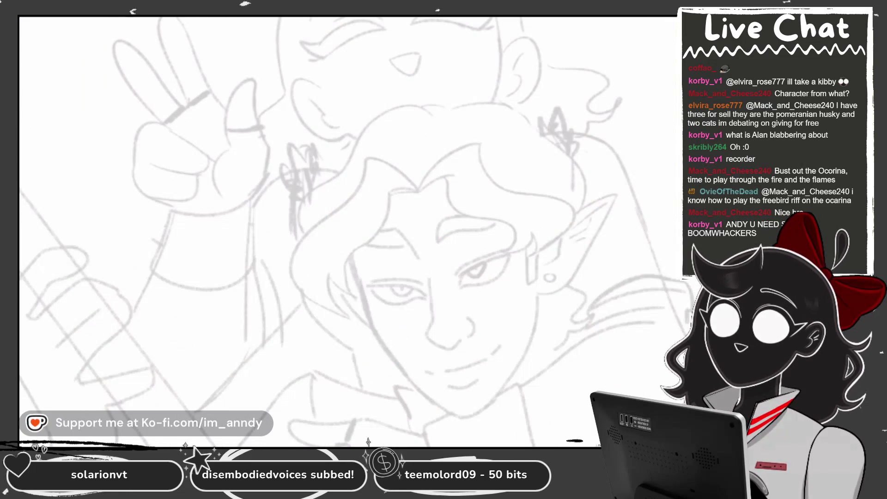
scroll(347, 231, up, 3)
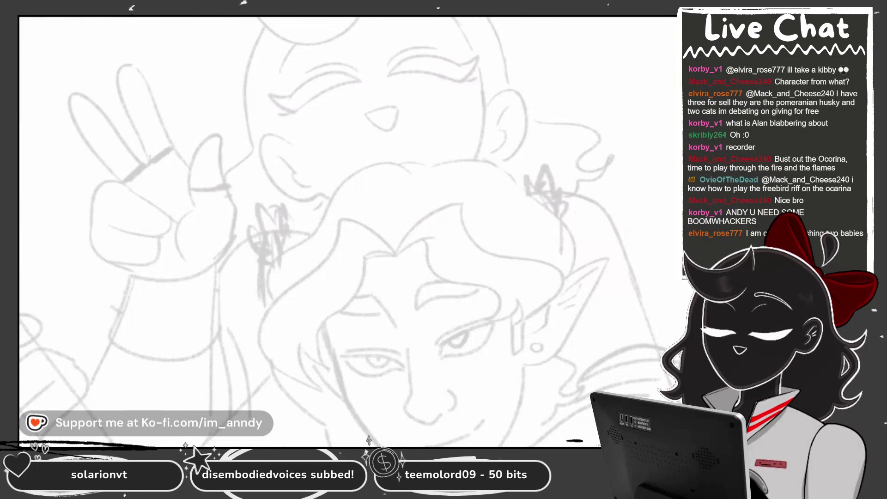
scroll(346, 231, down, 5)
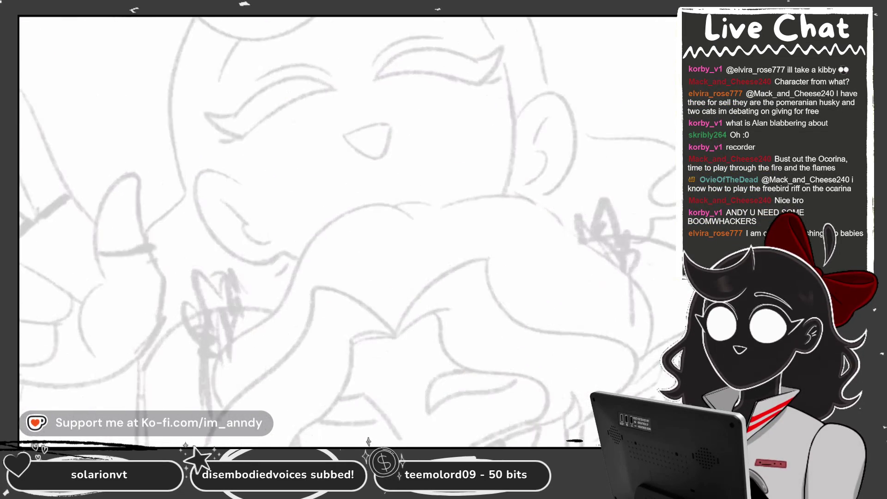
scroll(439, 277, up, 8)
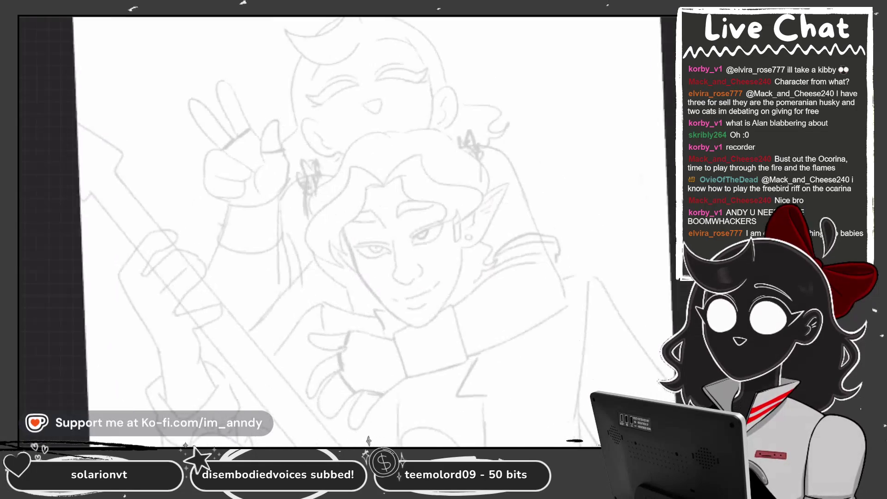
scroll(346, 231, down, 8)
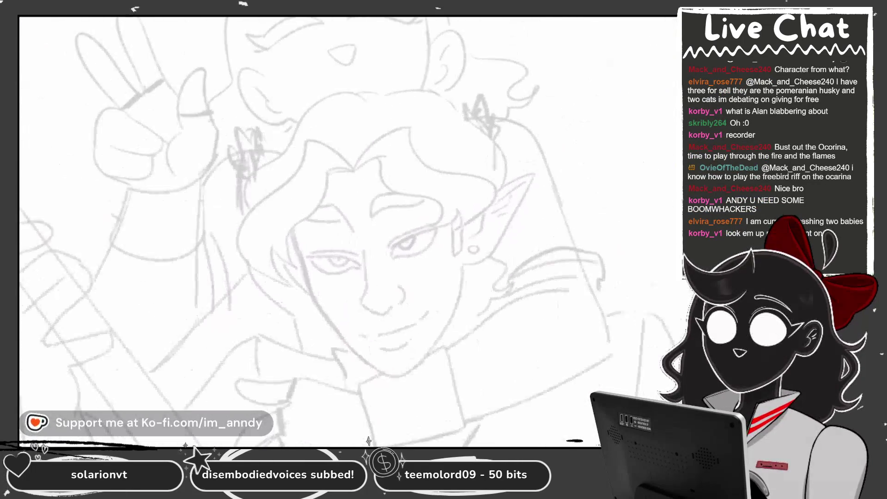
scroll(416, 162, up, 2)
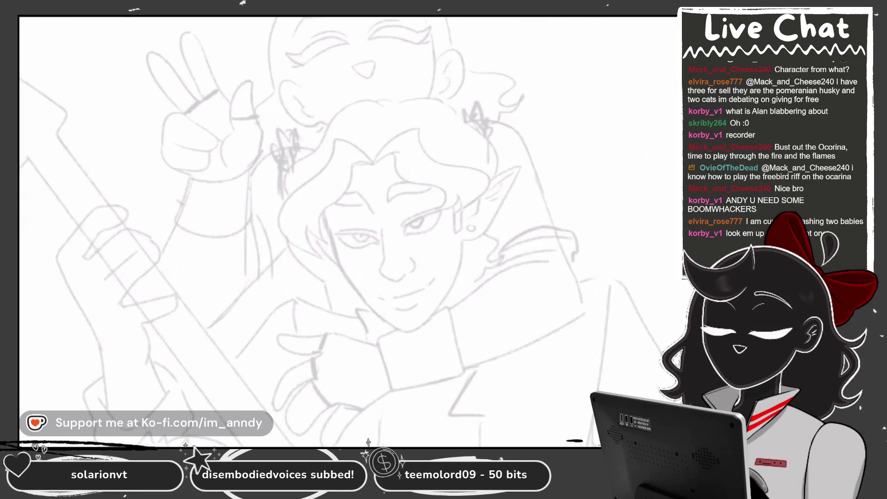
scroll(346, 231, down, 1)
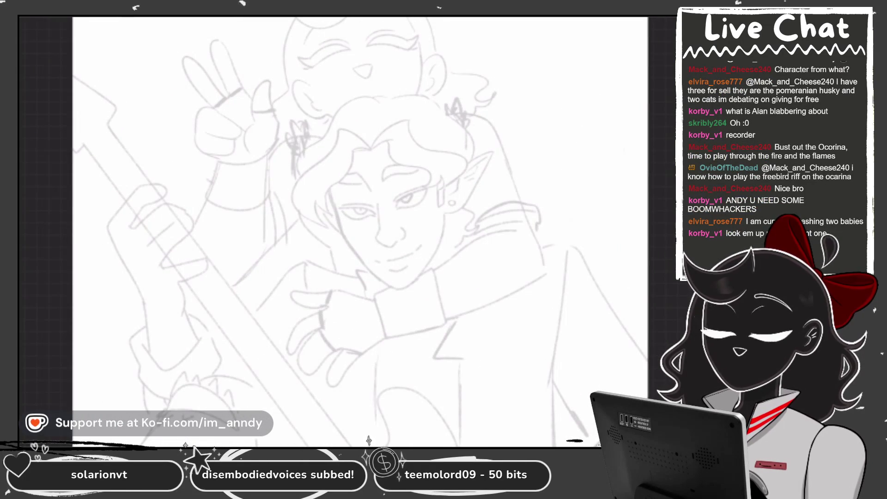
scroll(360, 231, down, 5)
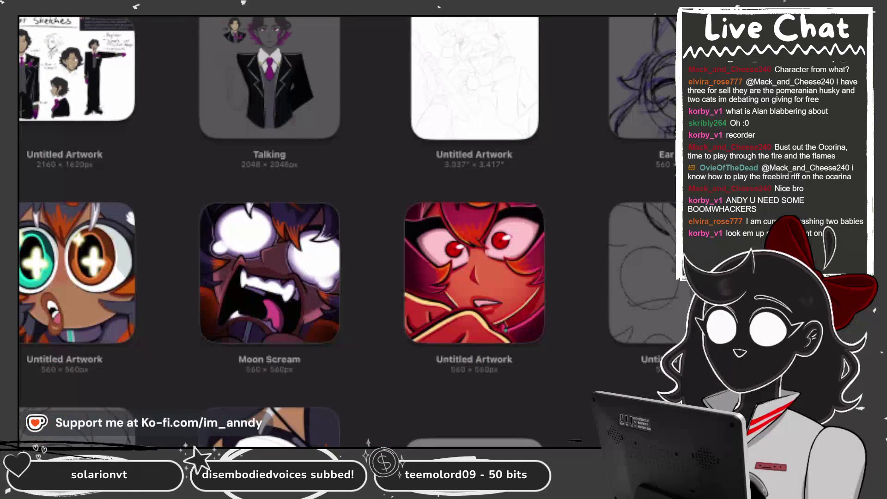
click(269, 78)
scroll(324, 208, up, 3)
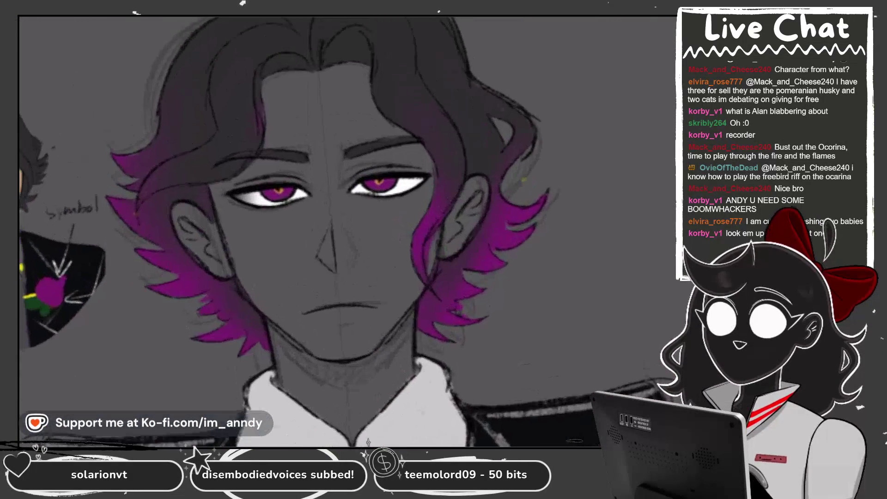
scroll(319, 231, down, 5)
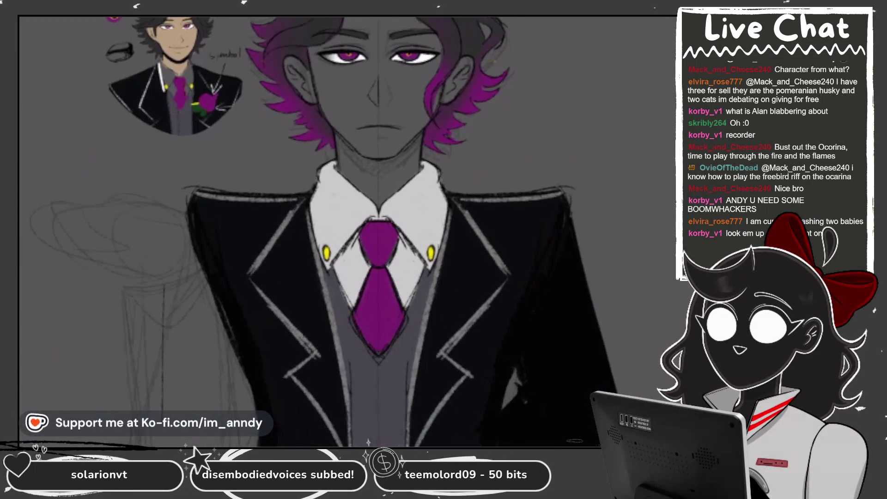
scroll(323, 231, down, 2)
scroll(156, 89, up, 2)
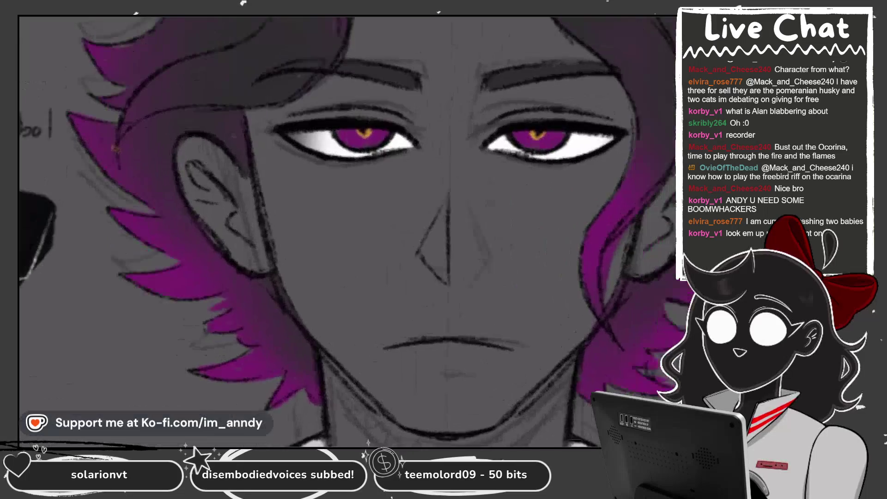
scroll(347, 231, down, 2)
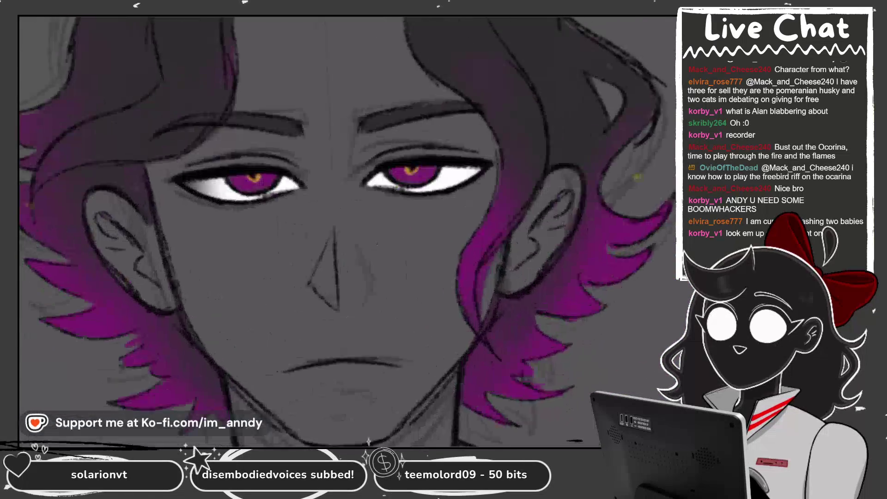
scroll(351, 231, up, 2)
scroll(350, 230, down, 3)
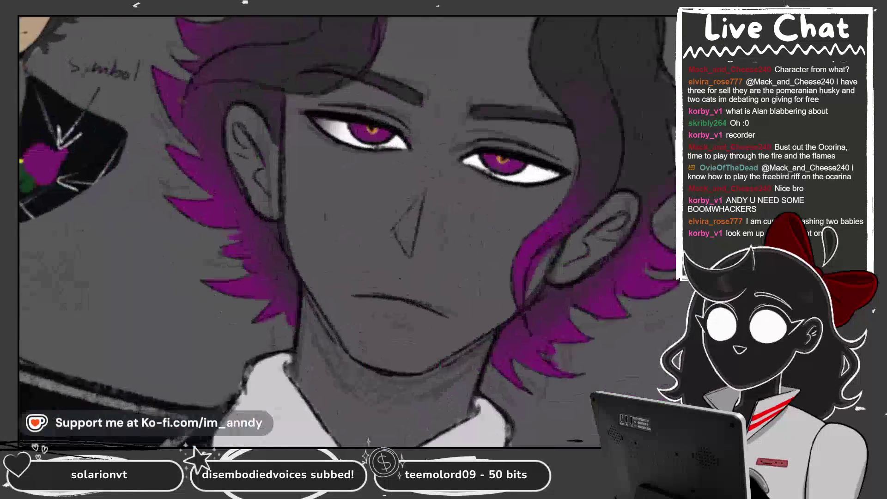
scroll(346, 231, down, 2)
scroll(346, 231, up, 3)
scroll(347, 231, down, 3)
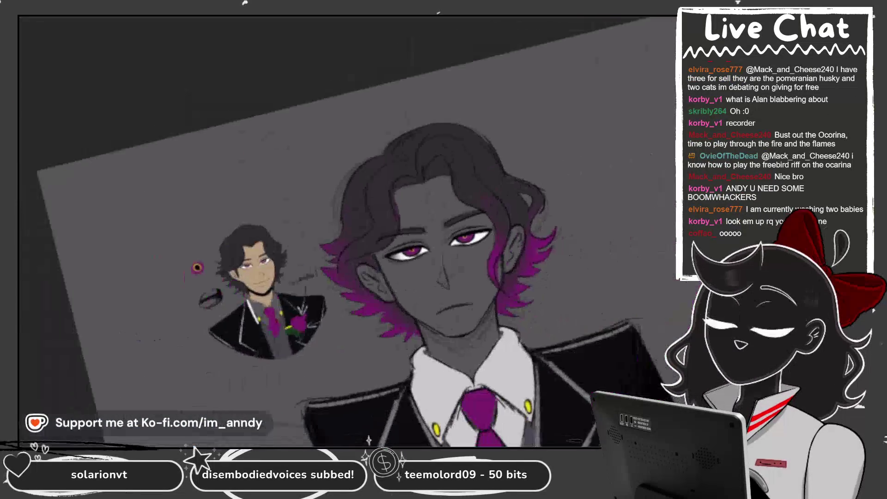
scroll(346, 231, up, 2)
scroll(346, 231, down, 2)
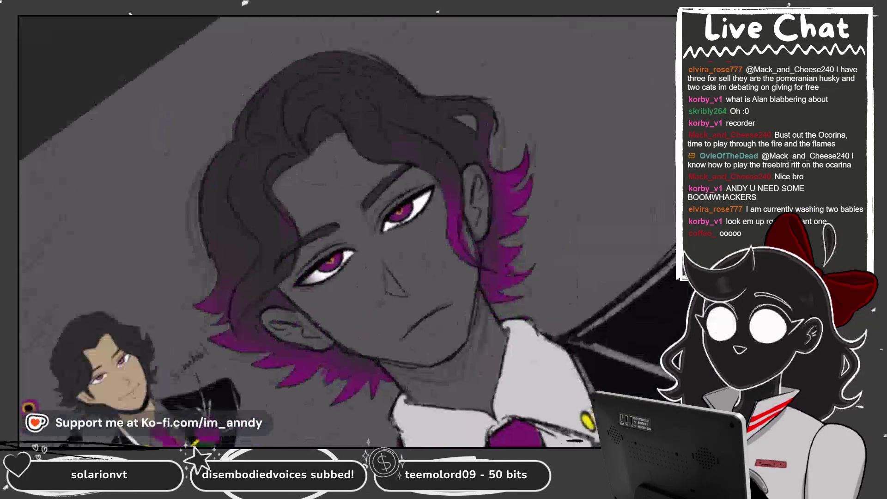
scroll(347, 231, down, 1)
scroll(346, 231, up, 2)
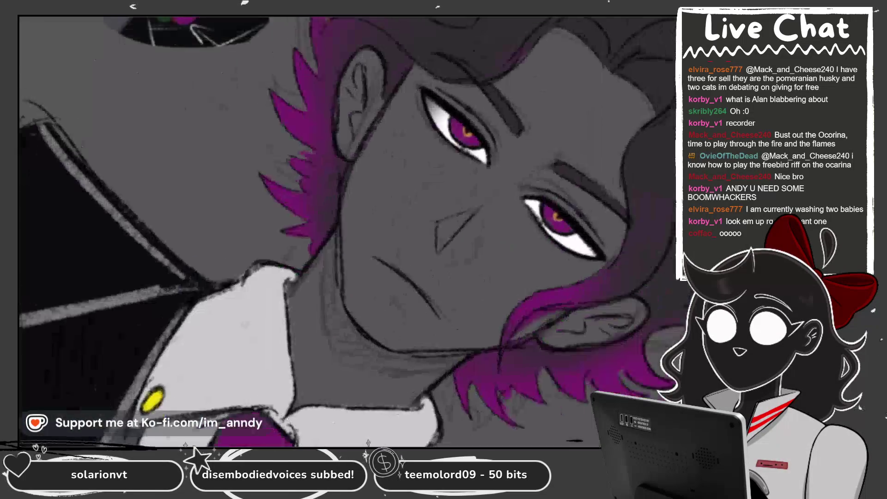
scroll(347, 231, down, 2)
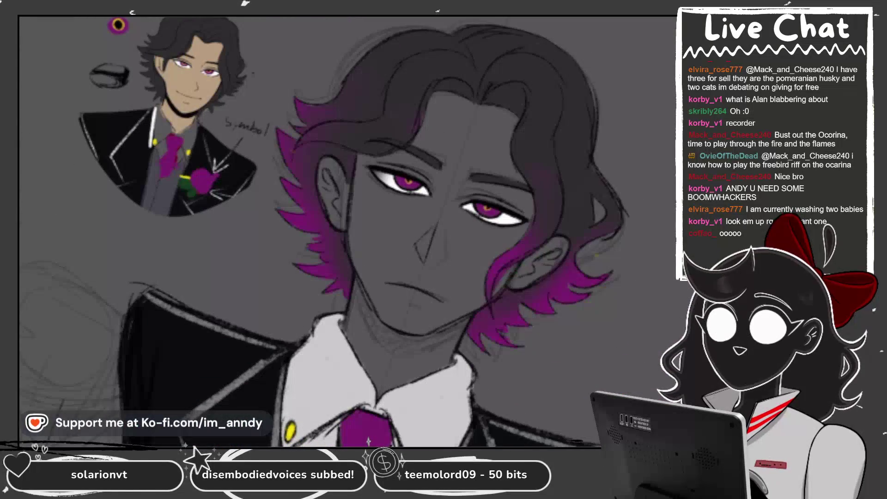
scroll(346, 231, down, 3)
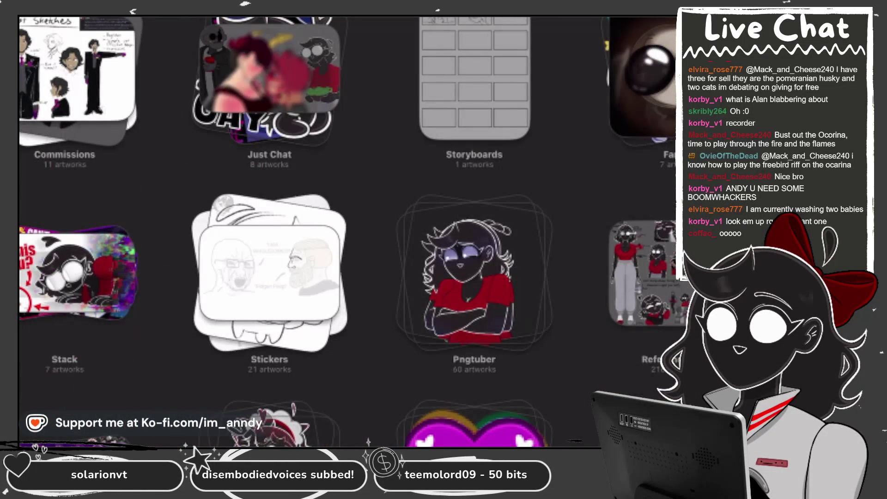
Open IMG_2129 from the Im_Anndy stack and move its eyes layer lower on the face
scroll(346, 231, down, 3)
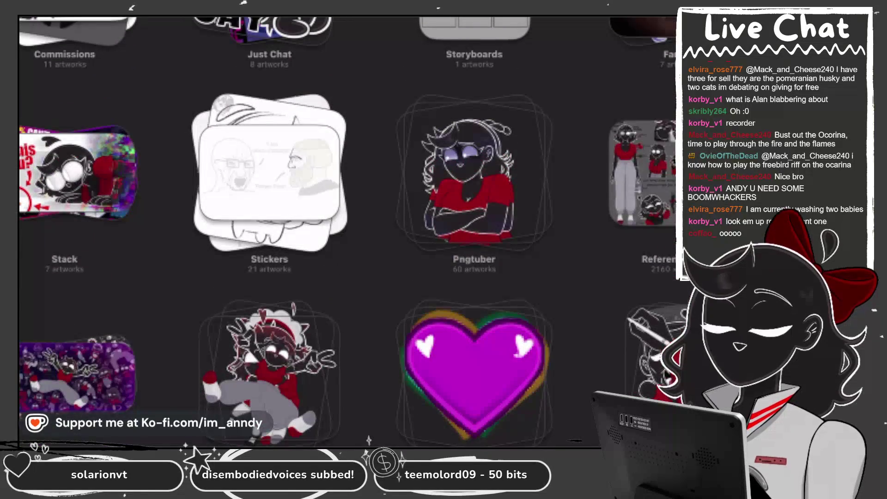
scroll(347, 231, up, 2)
scroll(346, 231, down, 5)
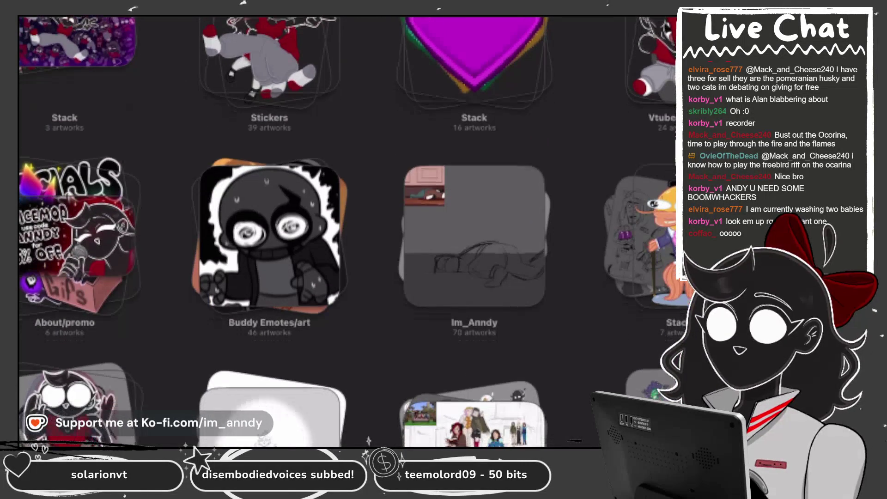
click(474, 245)
click(281, 101)
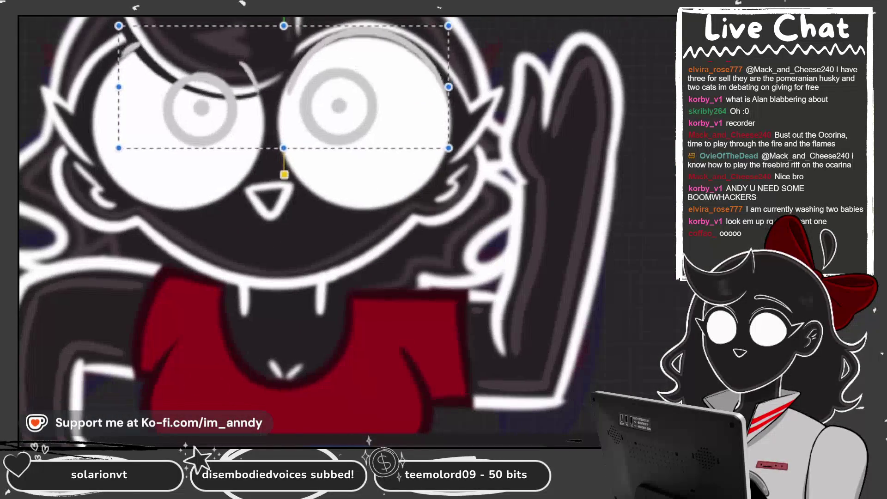
mouse_move(284, 87)
mouse_down()
mouse_move(284, 109)
mouse_move(281, 98)
mouse_up()
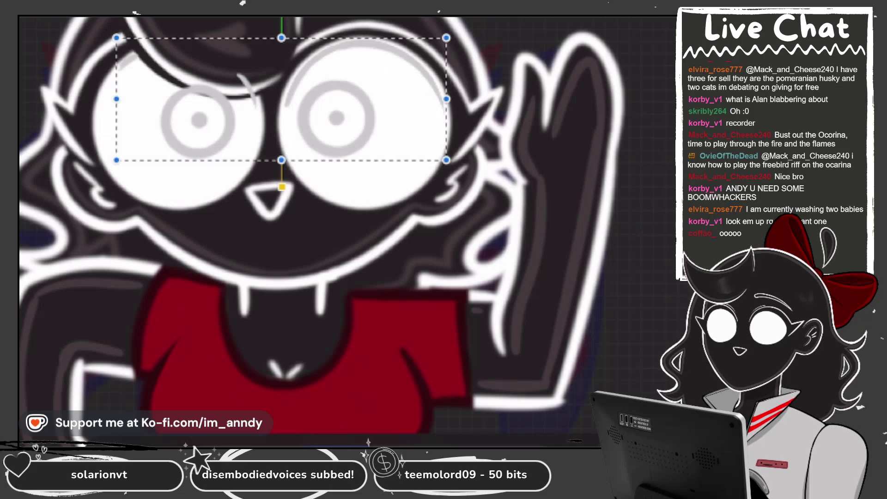
key(Return)
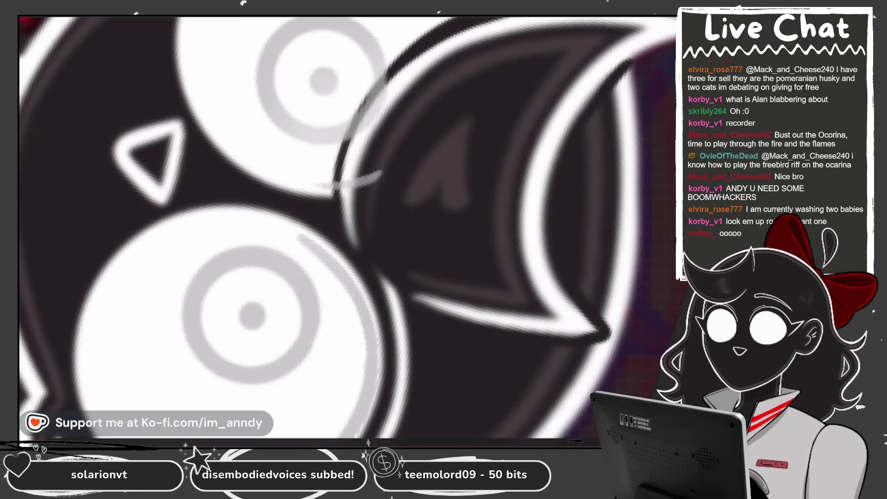
Redraw the eye-ring edge with dark strokes, covering the stray light stroke
drag(380, 134, 416, 55)
drag(365, 187, 378, 83)
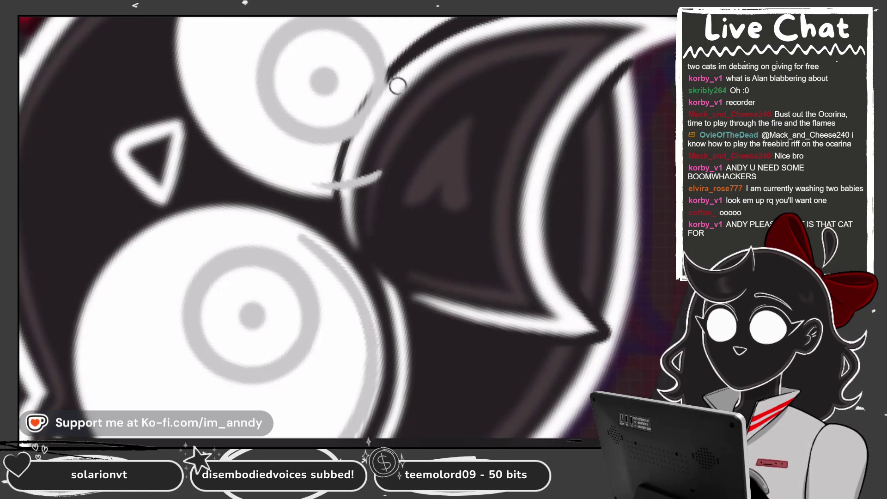
drag(396, 85, 351, 150)
mouse_move(396, 73)
mouse_down()
mouse_move(357, 147)
mouse_move(382, 148)
mouse_up()
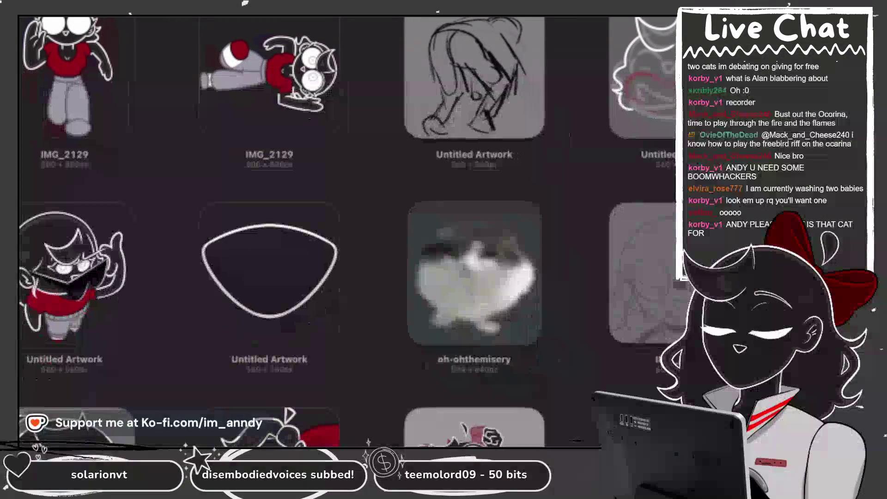
Open the big-eyed character artwork from the Im_Anndy stack
click(476, 293)
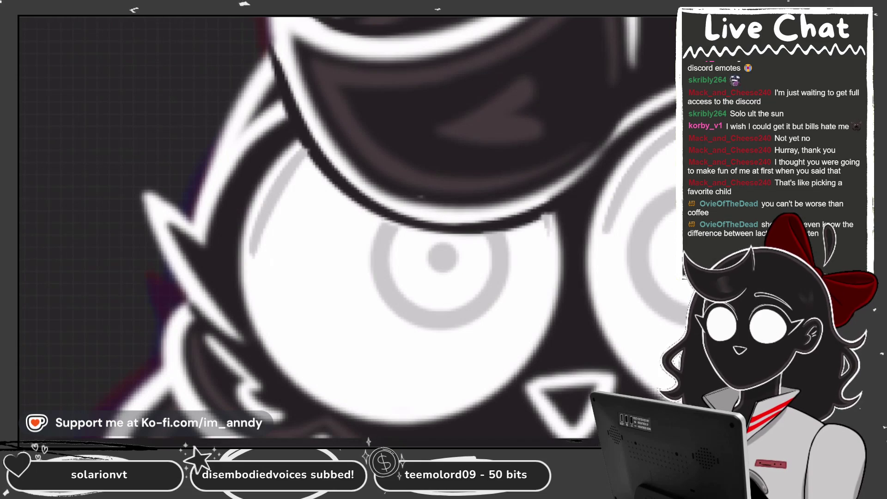
Zoom out to view the full-body character in the red shirt and gray pants
scroll(420, 198, down, 3)
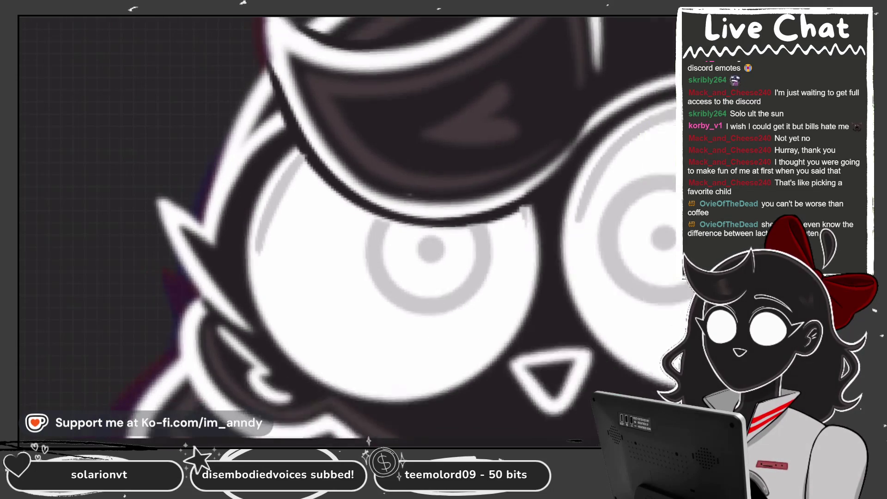
scroll(383, 167, up, 2)
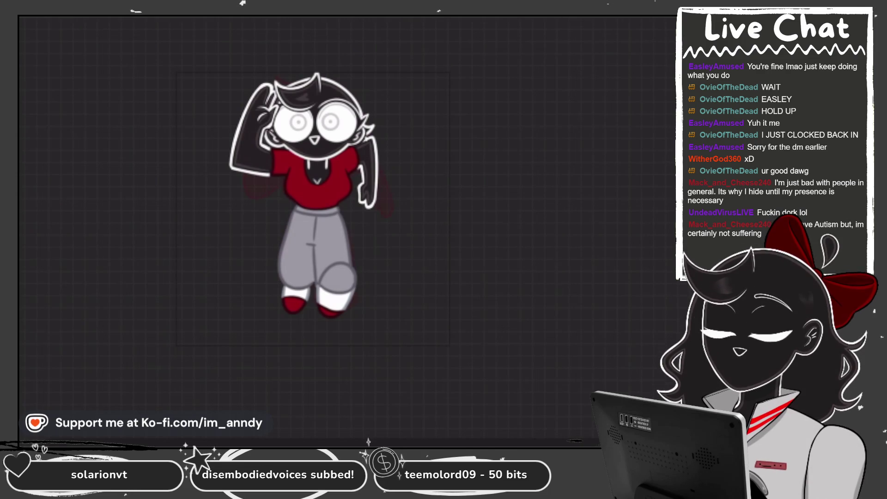
scroll(323, 208, up, 3)
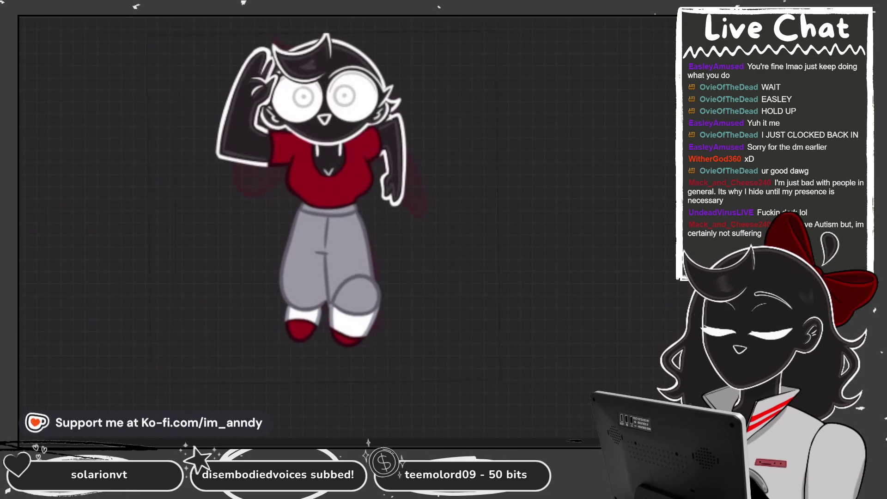
Draw a solid white tapered speed-line wedge jutting diagonally out beside the girl's head
key(l)
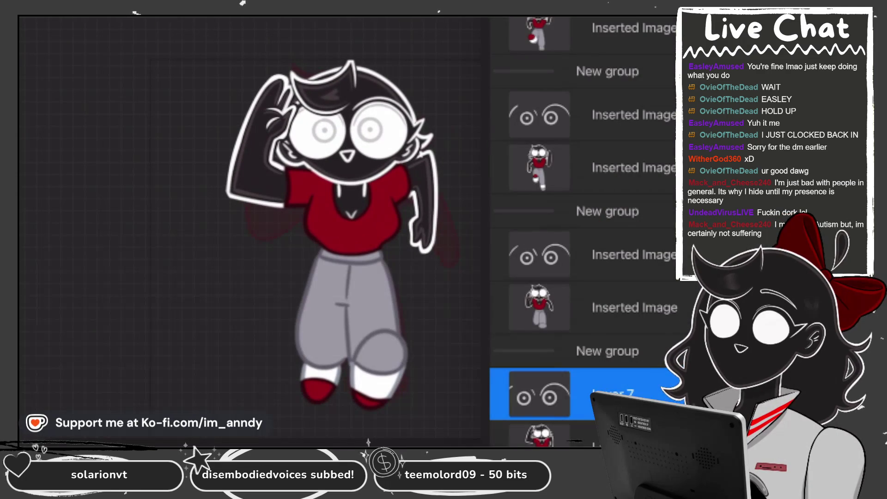
key(l)
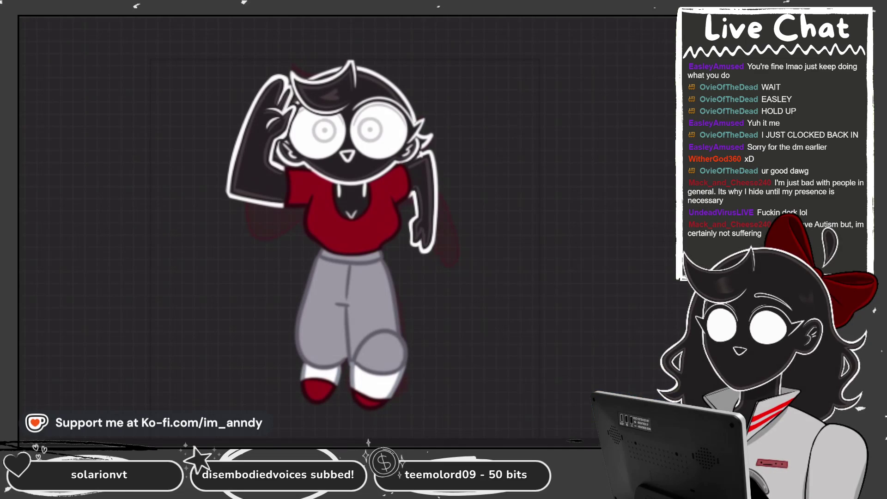
drag(443, 133, 529, 60)
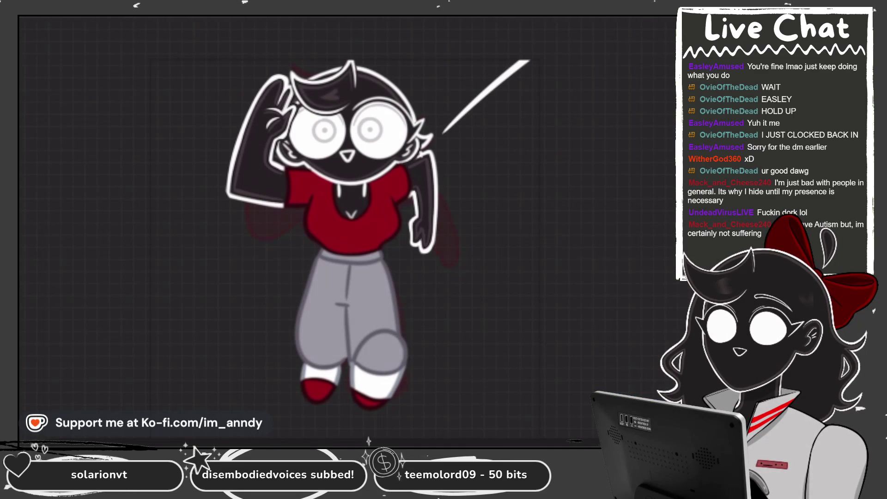
drag(445, 133, 539, 63)
drag(441, 134, 536, 62)
drag(499, 86, 531, 60)
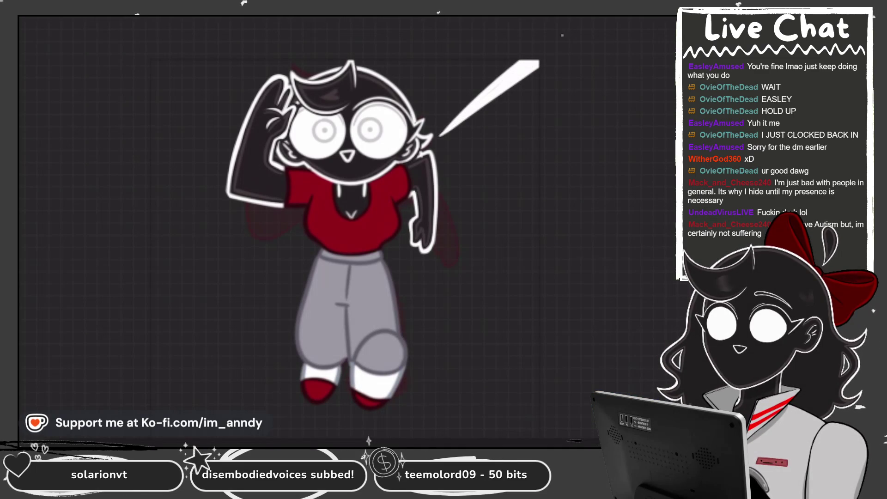
drag(441, 132, 476, 97)
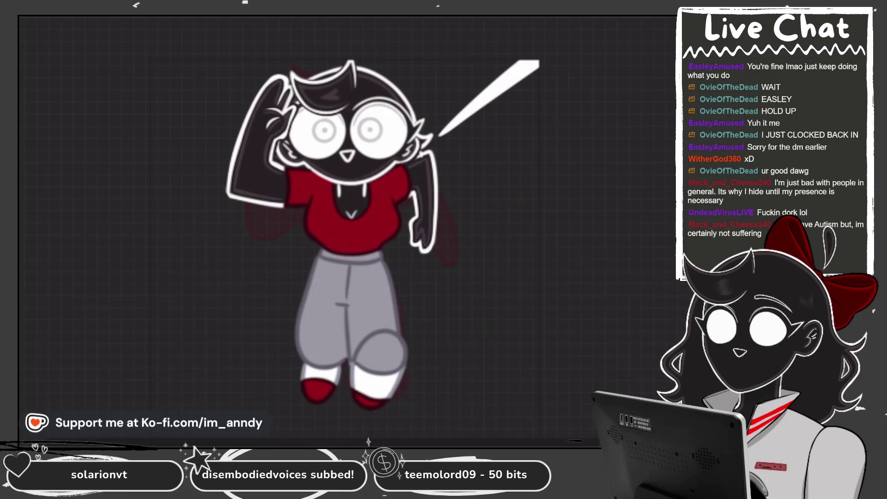
scroll(303, 234, up, 2)
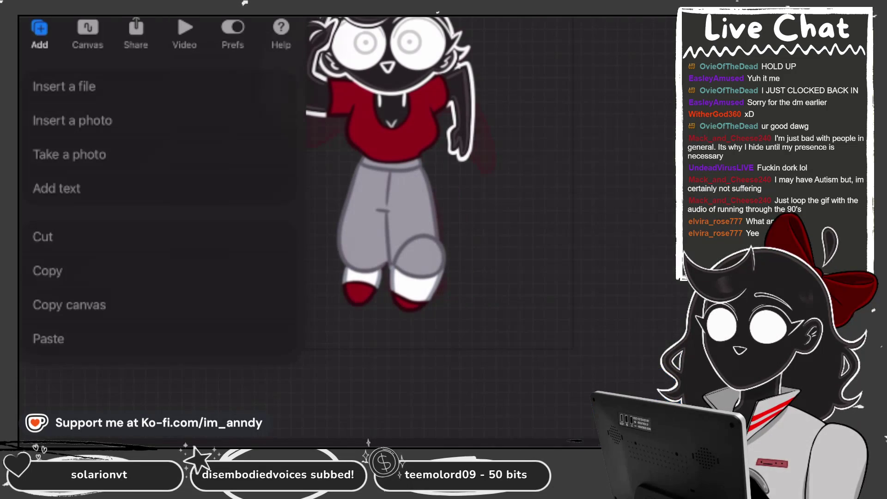
Enable a perspective drawing guide with a vanishing point at canvas centre, and Drawing Assist on Layer 19
click(87, 29)
click(272, 204)
click(87, 236)
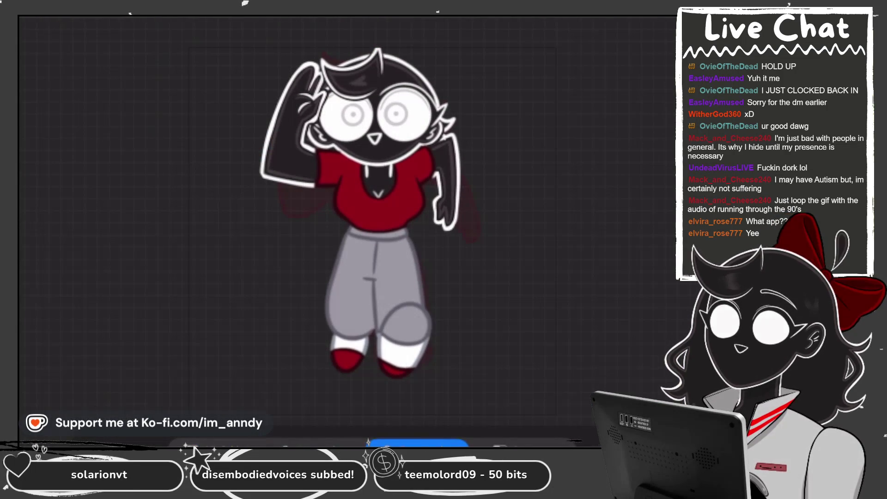
click(377, 217)
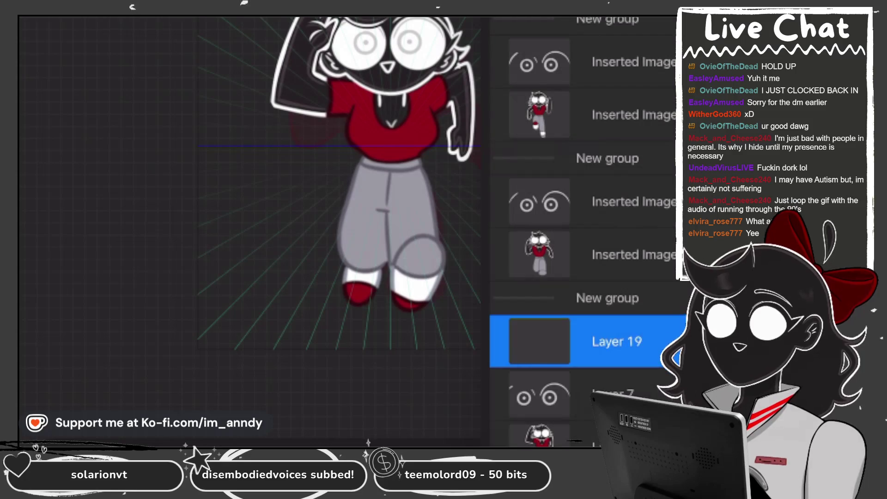
click(614, 341)
click(341, 394)
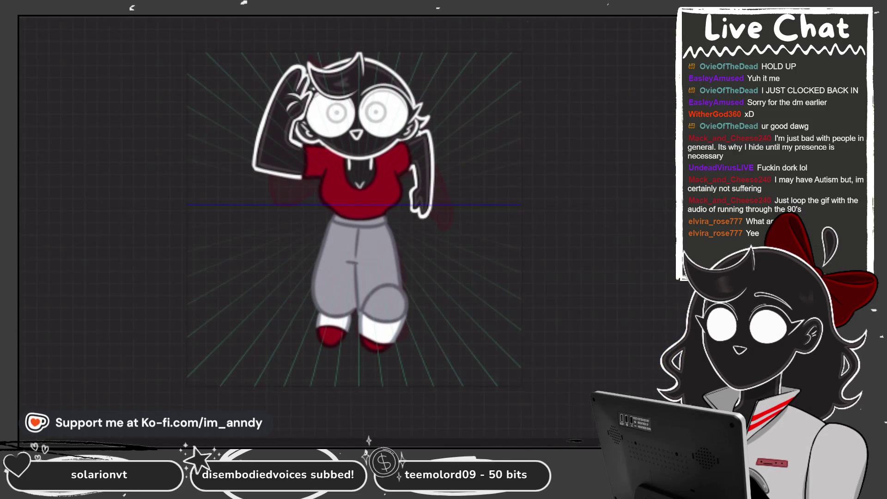
Try several white diagonal speed lines toward the top-right, undoing each attempt
drag(418, 151, 521, 54)
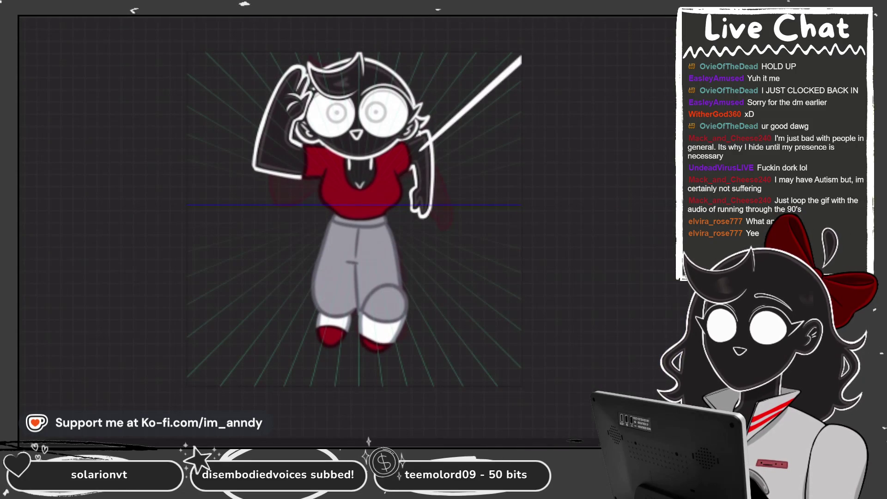
key(ctrl+z)
drag(429, 131, 504, 53)
drag(431, 129, 508, 52)
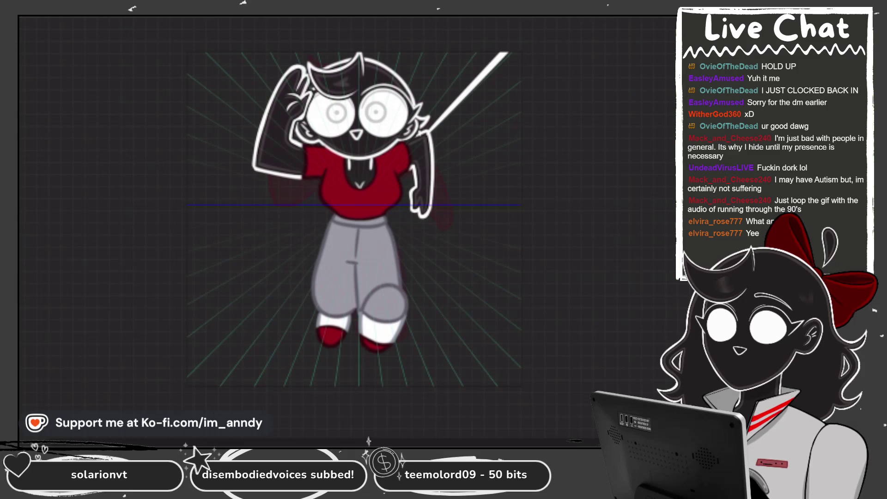
drag(442, 121, 508, 52)
key(ctrl+z)
key(ctrl+z)
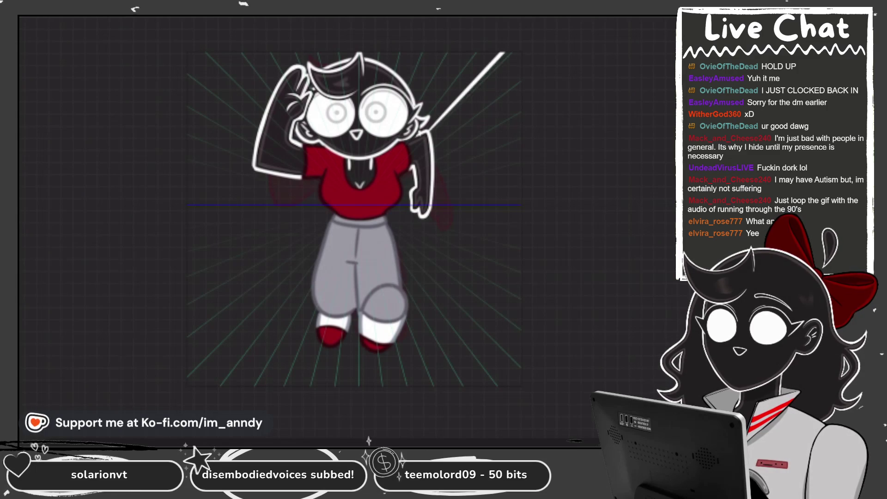
drag(448, 111, 514, 53)
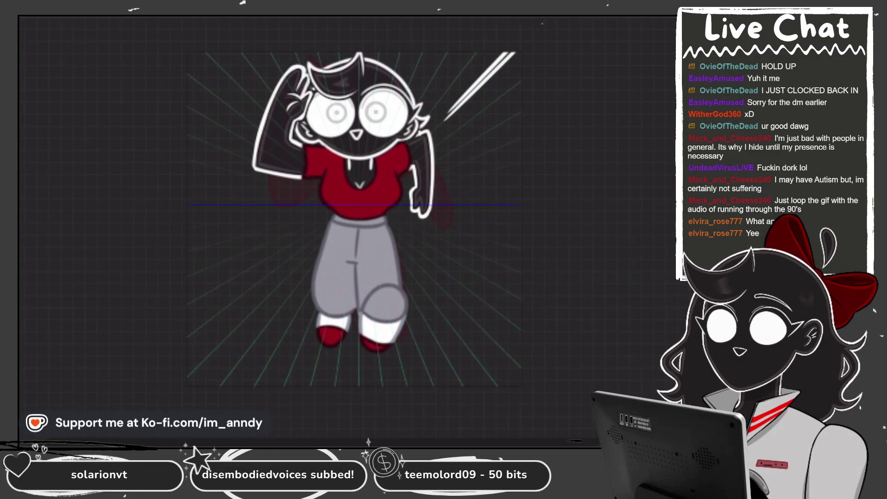
key(ctrl+z)
key(ctrl+z)
drag(444, 121, 517, 51)
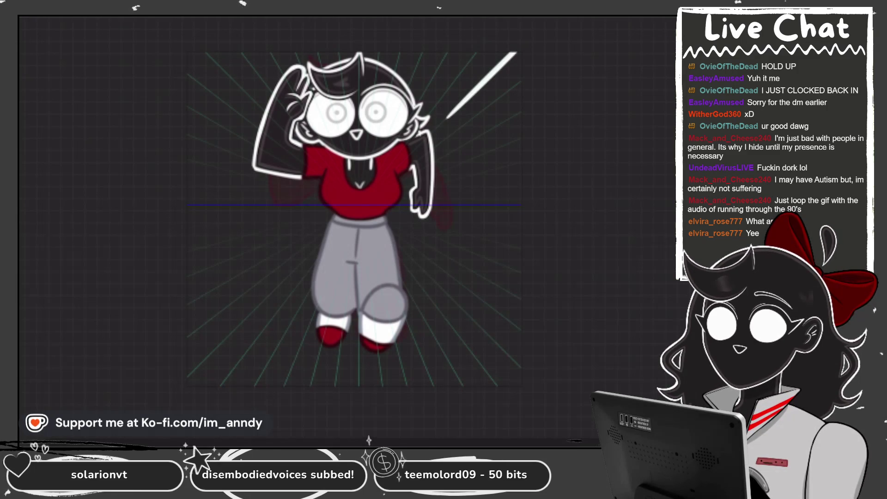
drag(442, 125, 519, 52)
key(ctrl+z)
key(ctrl+z)
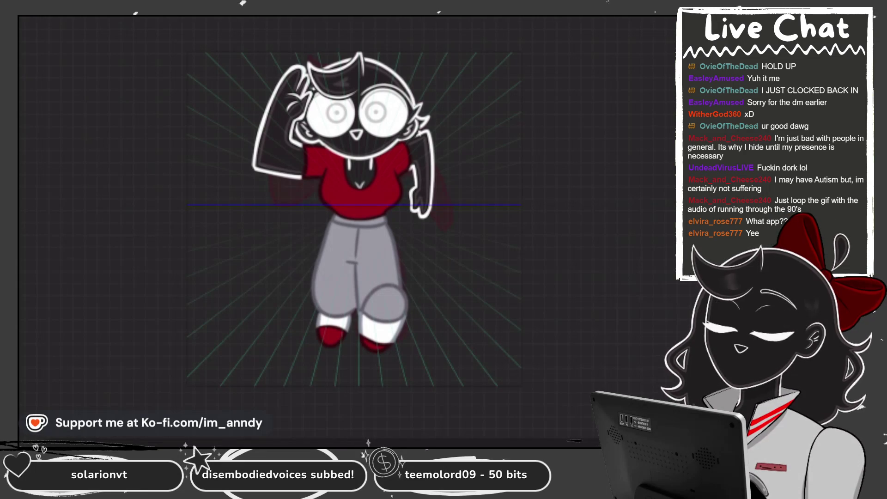
Draw the final upper-right white speed line, stroking over it to thicken and lengthen it
drag(450, 111, 508, 53)
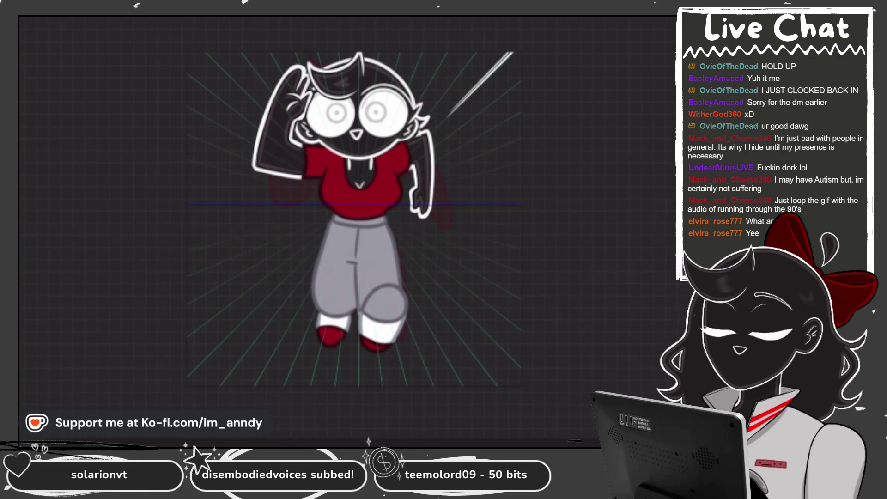
scroll(508, 53, up, 3)
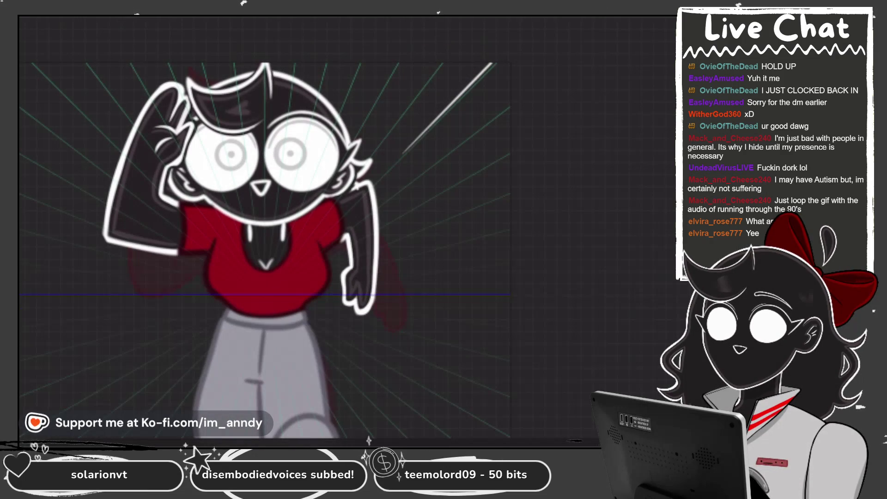
drag(392, 167, 499, 62)
drag(397, 161, 498, 62)
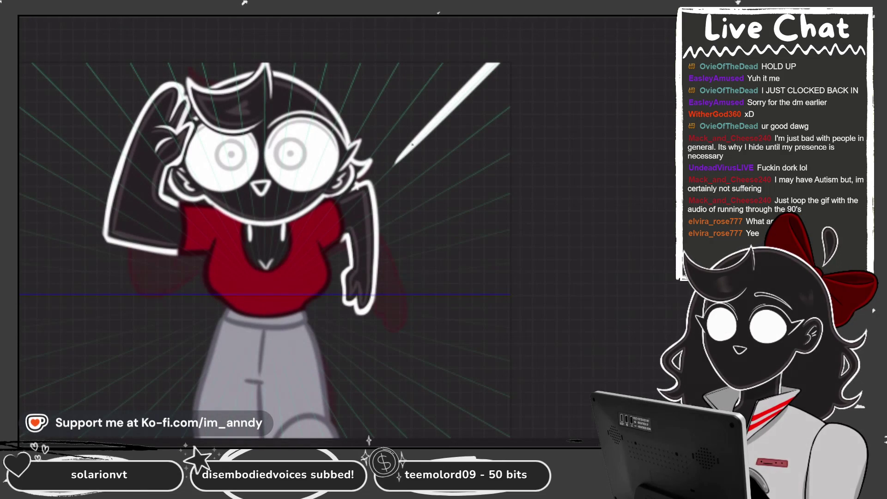
scroll(286, 231, down, 5)
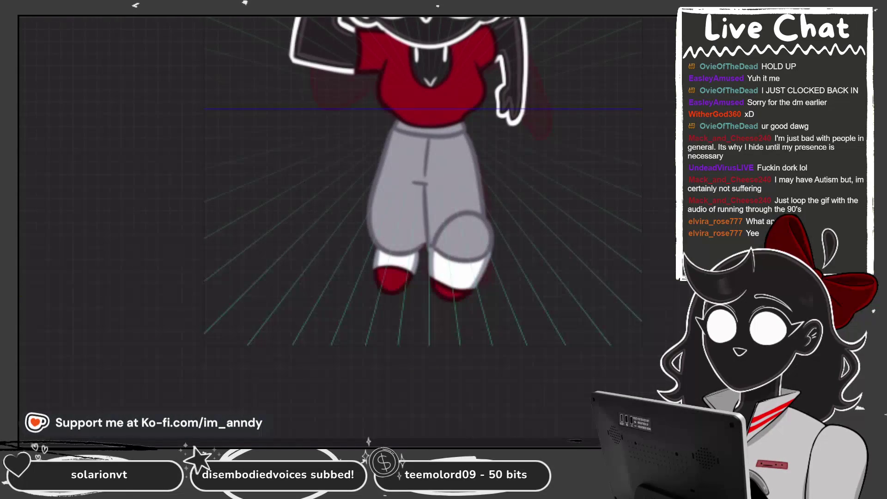
Brush a wide white speed-line wedge at the lower left and play the animation to preview
drag(347, 191, 205, 334)
drag(347, 193, 204, 344)
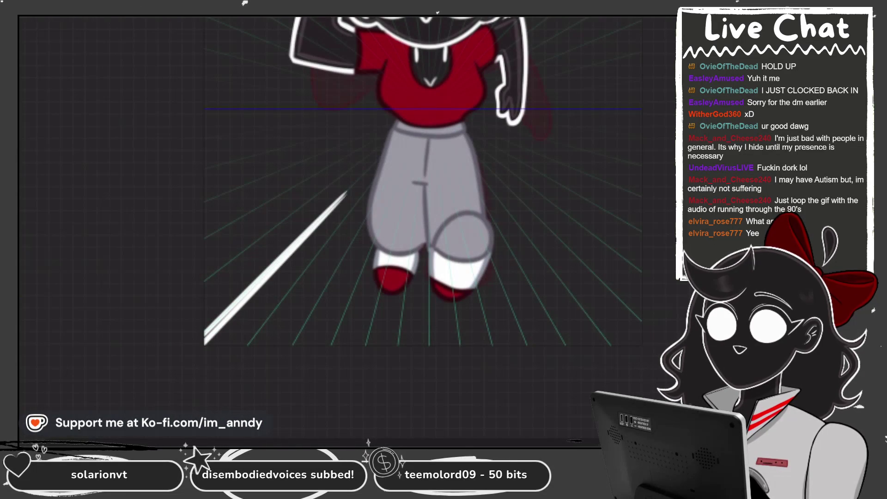
drag(347, 189, 205, 323)
key(ctrl+z)
key(ctrl+z)
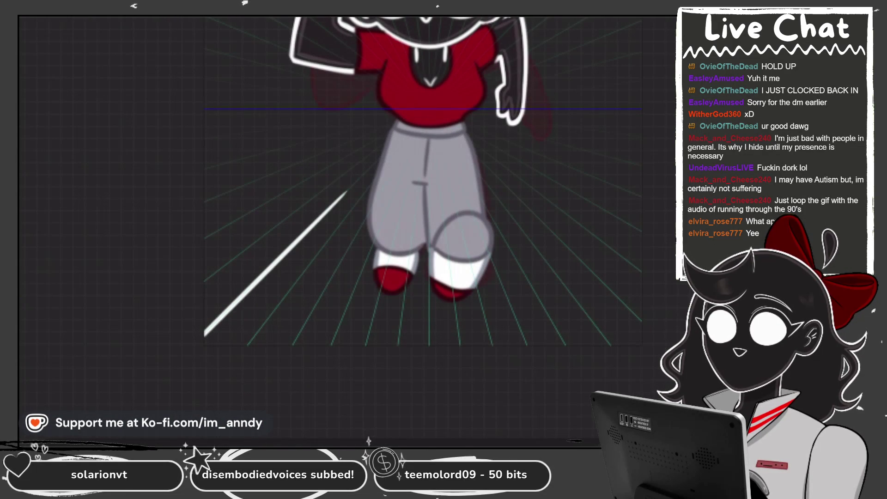
drag(346, 191, 205, 336)
drag(349, 191, 203, 345)
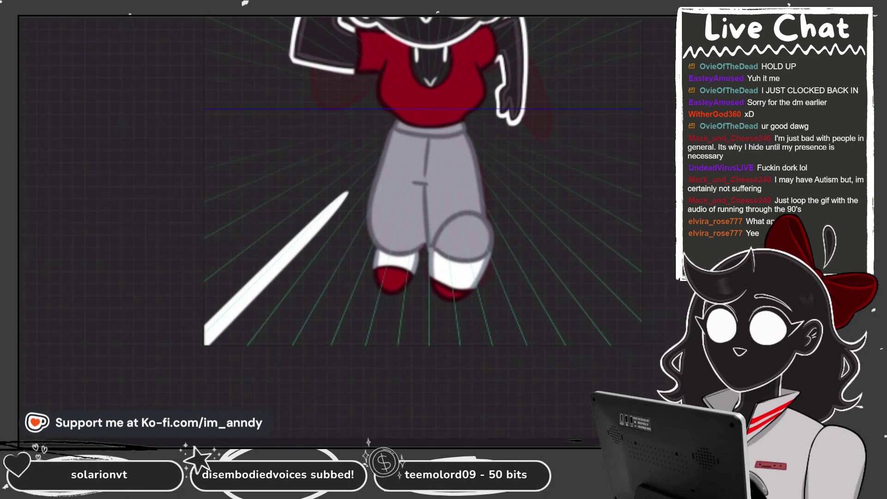
drag(335, 199, 204, 325)
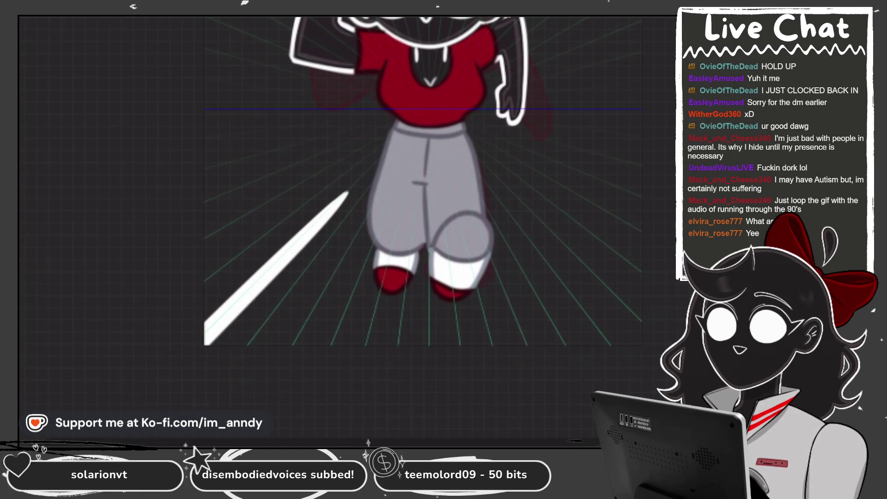
key(space)
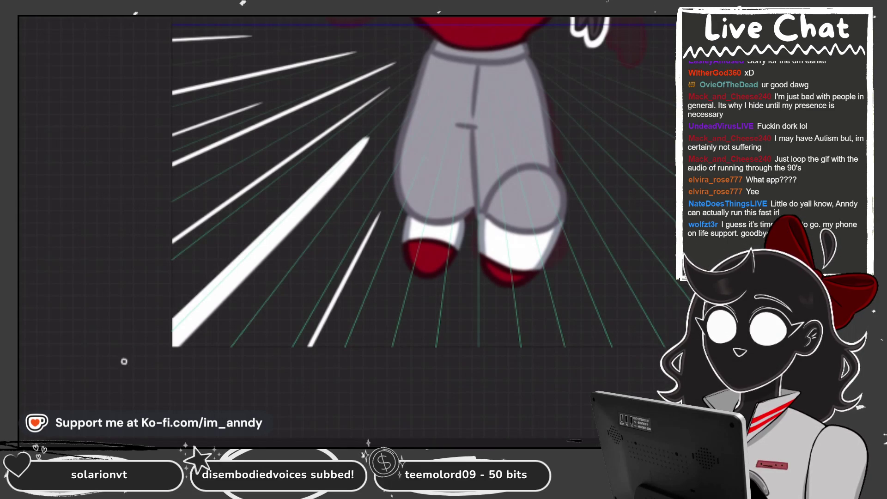
Split the lower-left white wedge into thinner speed lines by erasing along it
drag(362, 147, 172, 347)
key(ctrl+z)
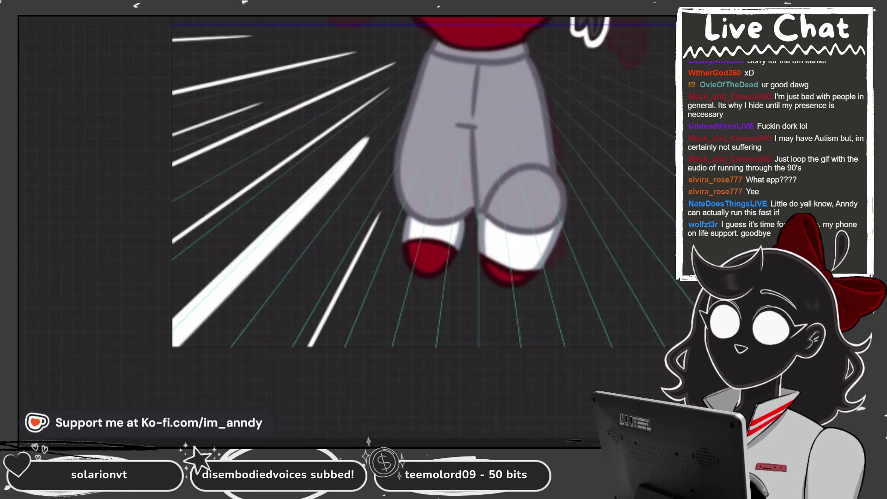
drag(365, 142, 211, 309)
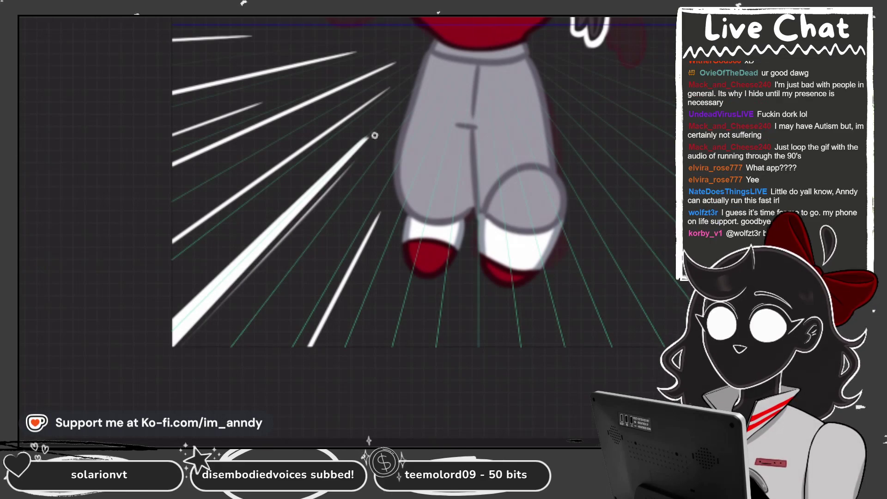
drag(362, 153, 200, 334)
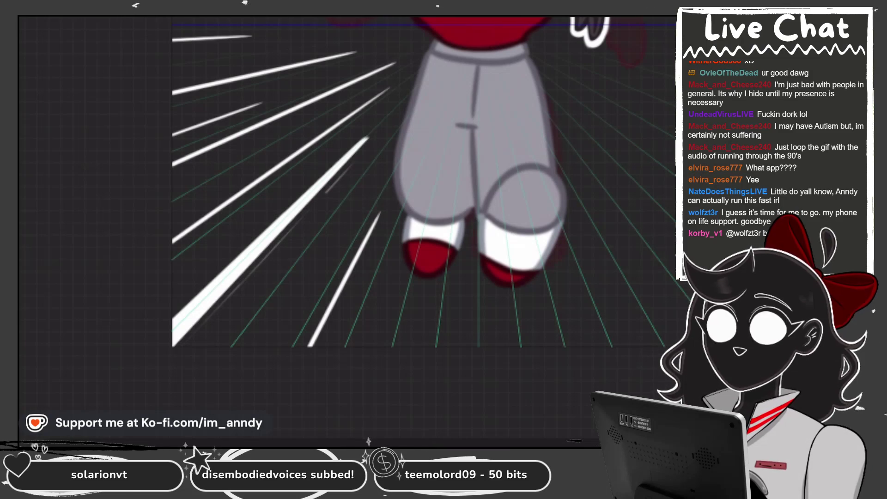
drag(340, 177, 213, 316)
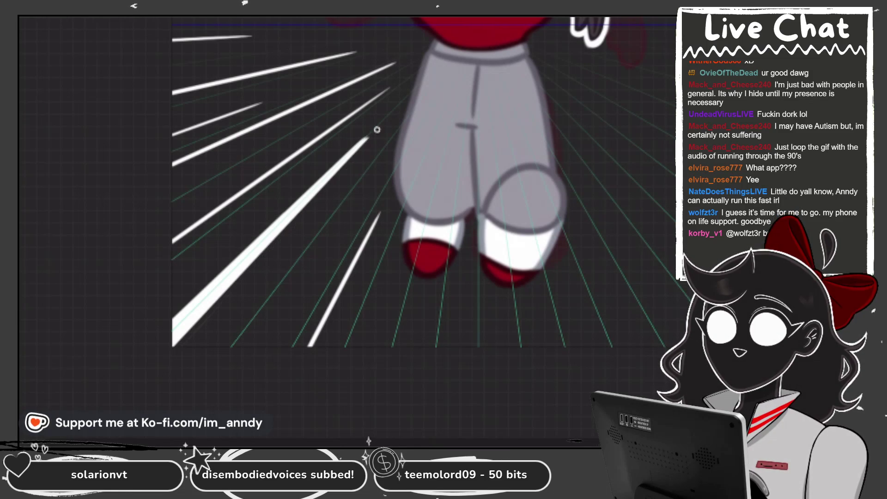
drag(367, 137, 169, 345)
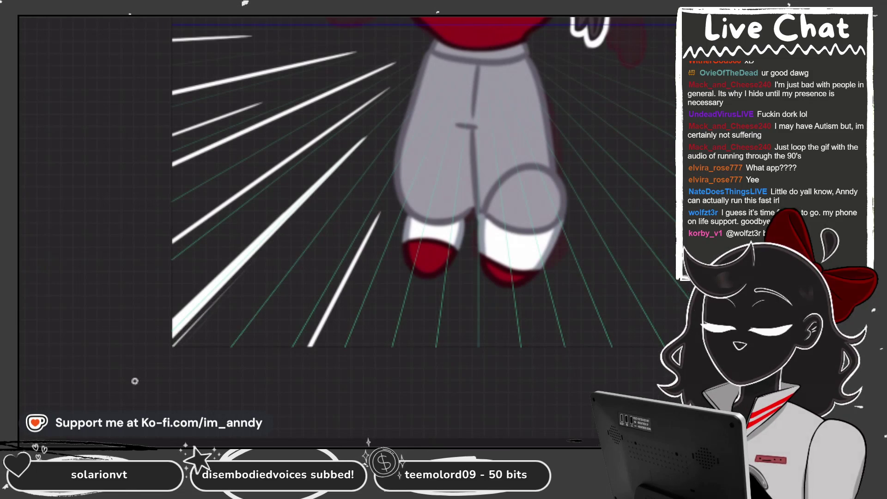
drag(378, 126, 318, 183)
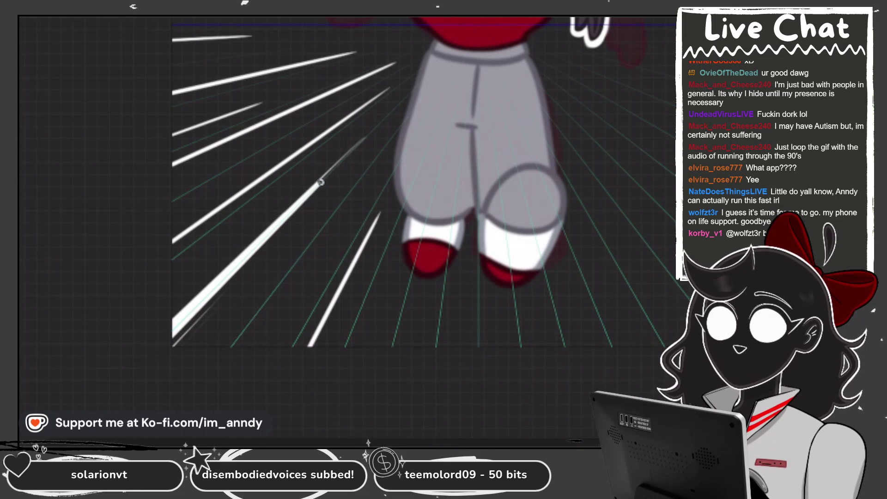
key(ctrl+z)
drag(367, 138, 138, 356)
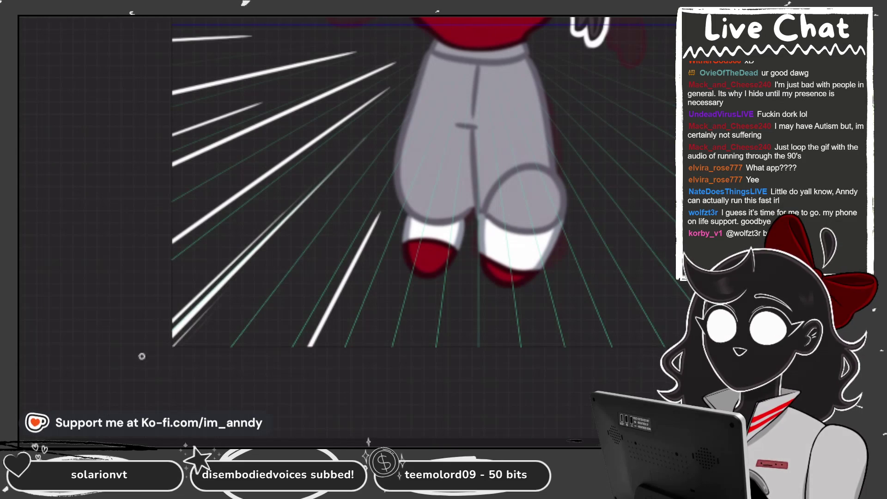
mouse_move(356, 170)
mouse_down()
mouse_move(206, 348)
mouse_move(266, 348)
mouse_up()
Step through the animation frames and add more white speed lines toward the lower left
key(Right)
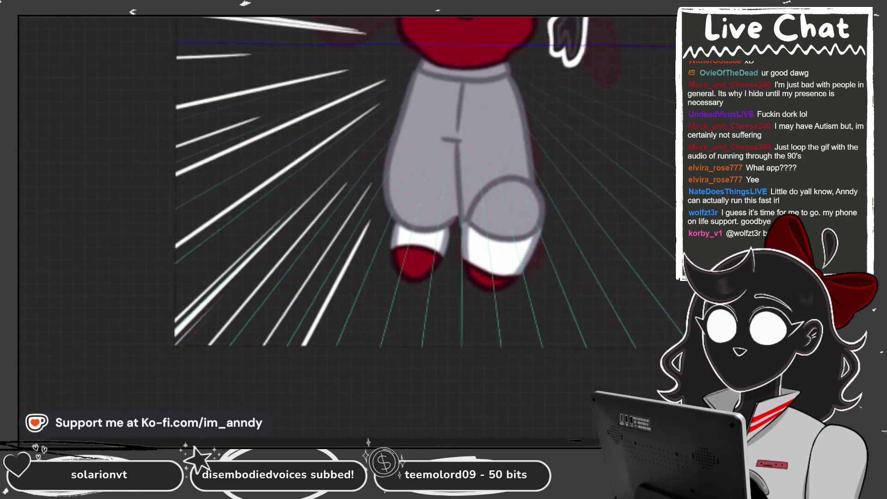
key(Right)
key(Right)
drag(291, 303, 257, 367)
drag(347, 194, 251, 368)
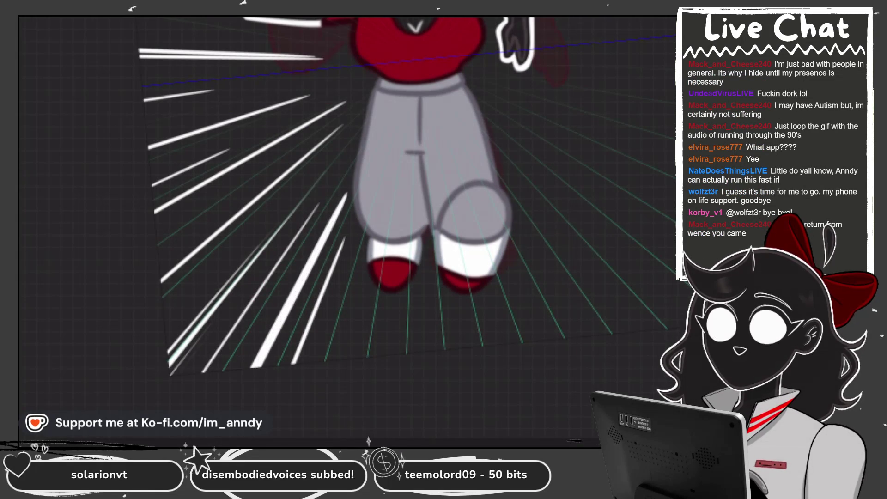
scroll(351, 198, down, 2)
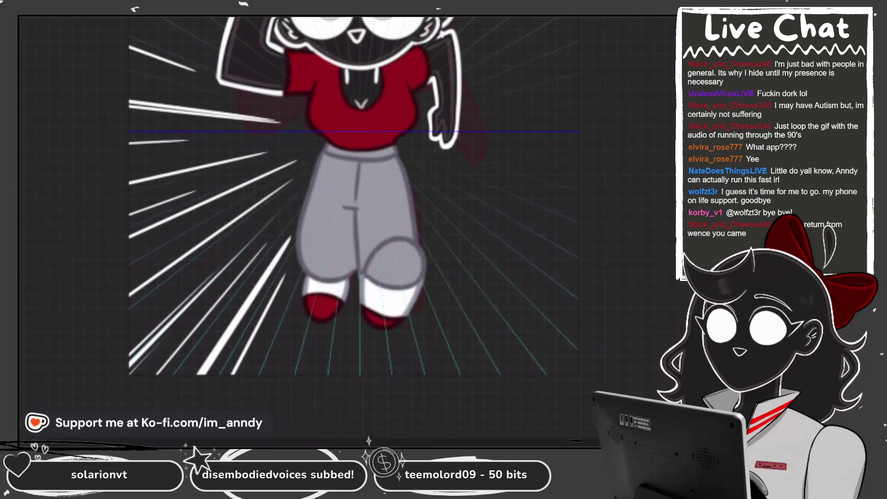
scroll(344, 199, up, 3)
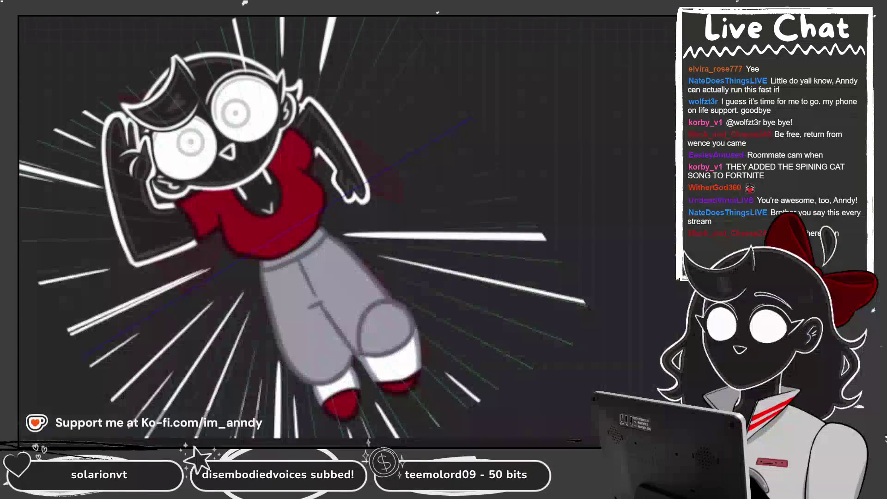
Draw a bright white speed line along the blue guide to the right of the girl
mouse_move(402, 18)
mouse_down()
mouse_move(344, 124)
mouse_move(405, 18)
mouse_up()
key(ctrl+z)
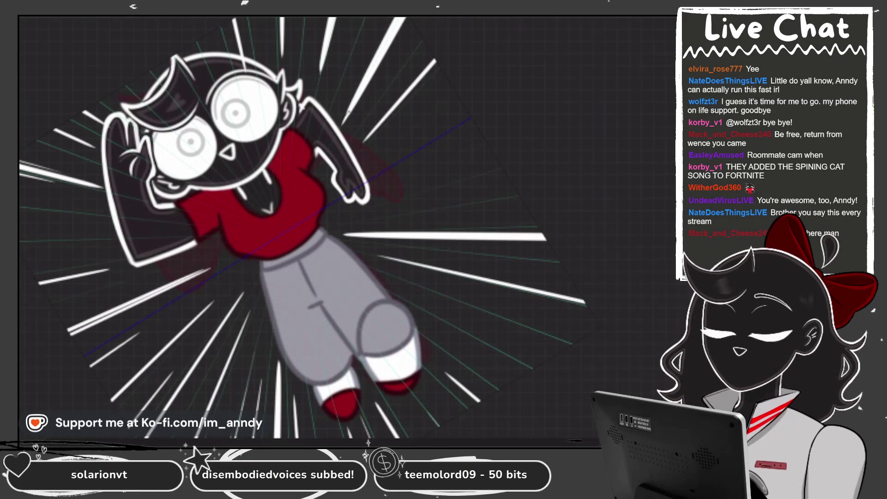
drag(393, 170, 475, 121)
drag(394, 171, 476, 124)
drag(388, 172, 472, 120)
drag(420, 150, 473, 119)
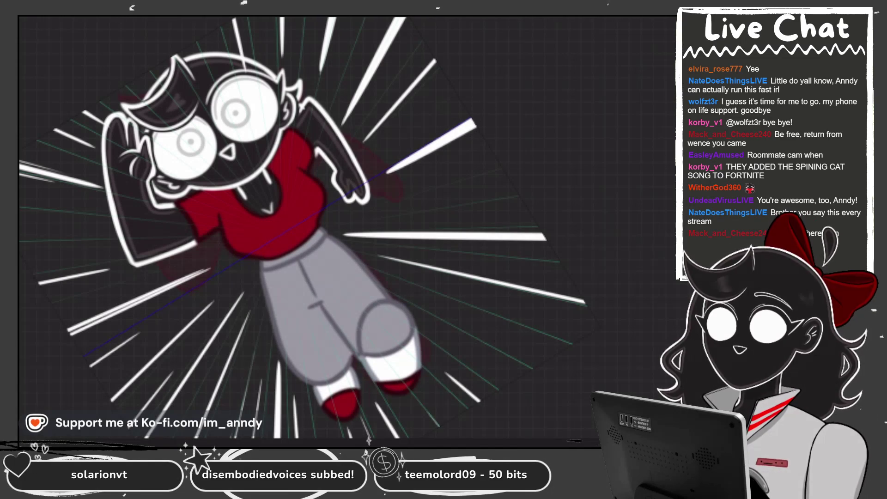
key(ctrl+z)
Add more white speed lines below and around the girl, including a short one near her arm
drag(409, 139, 437, 270)
drag(406, 220, 413, 286)
drag(360, 236, 349, 324)
drag(312, 217, 258, 302)
drag(441, 182, 468, 251)
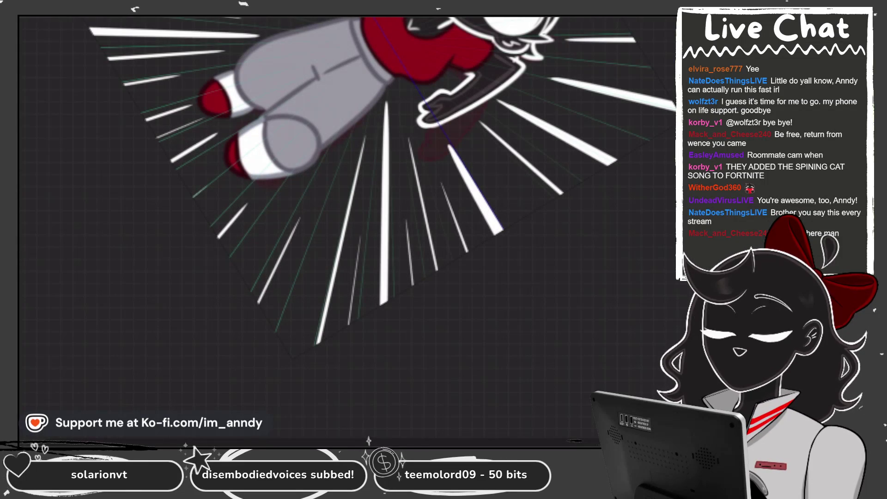
drag(464, 136, 528, 214)
key(ctrl+z)
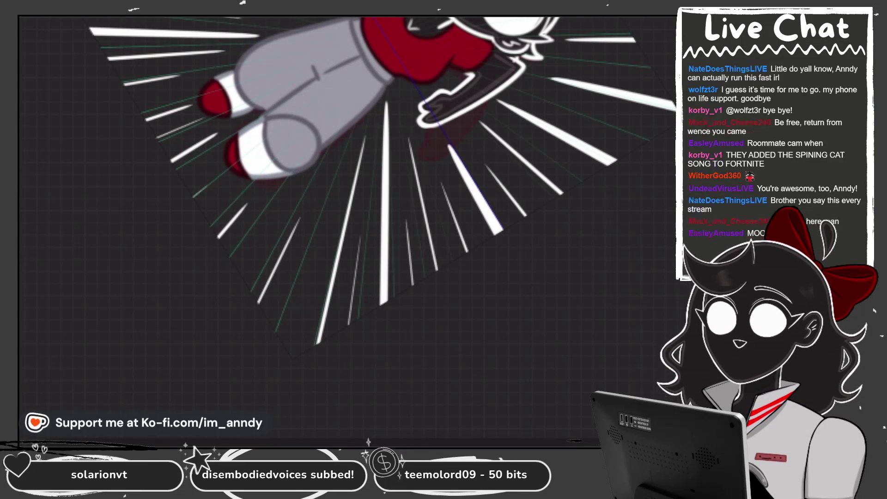
drag(514, 173, 546, 206)
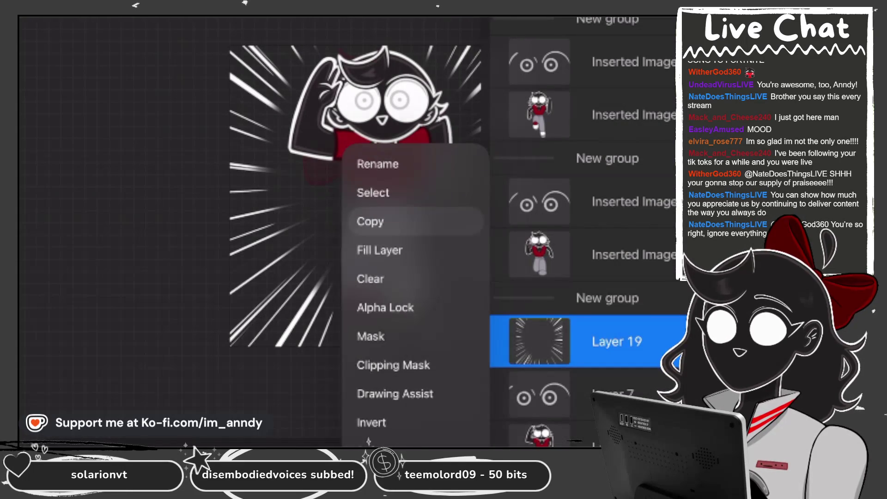
Copy the speed-lines layer and paste it into another frame, enlarging it to fill the canvas
click(633, 201)
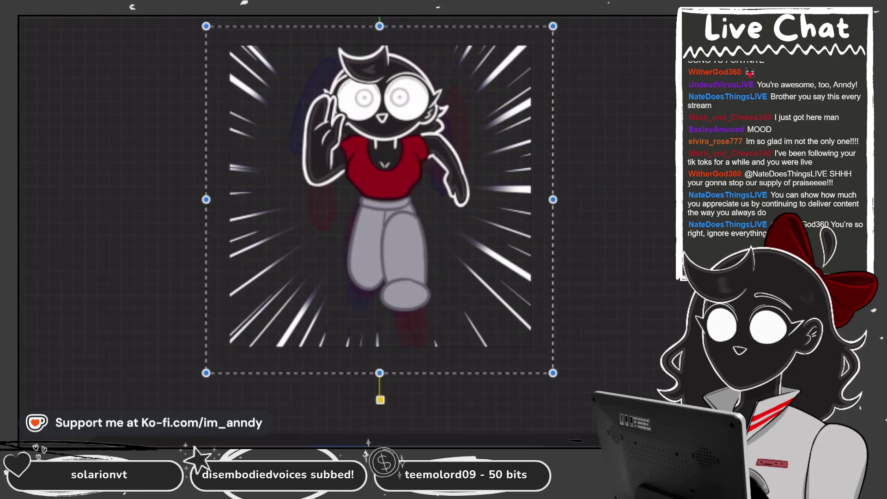
key(Return)
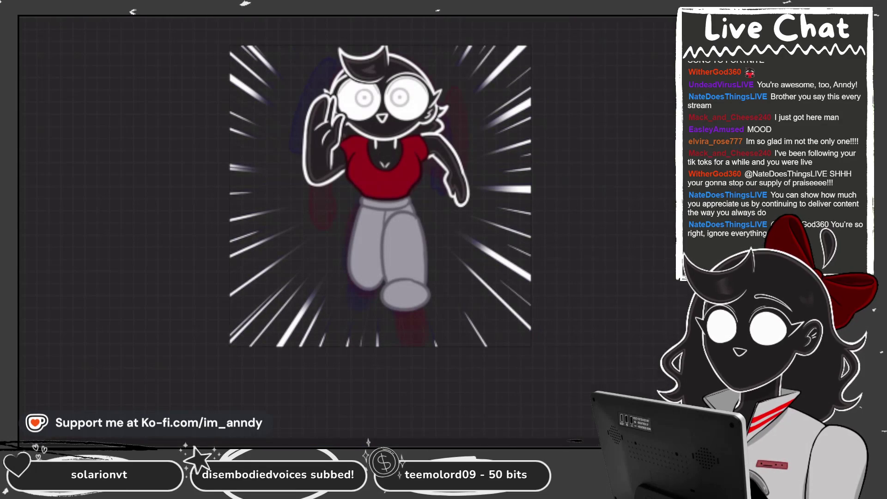
click(582, 127)
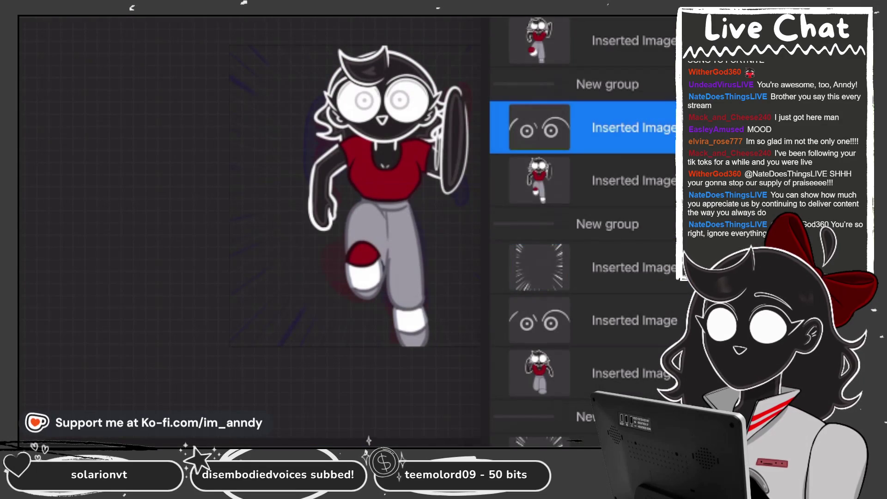
click(48, 337)
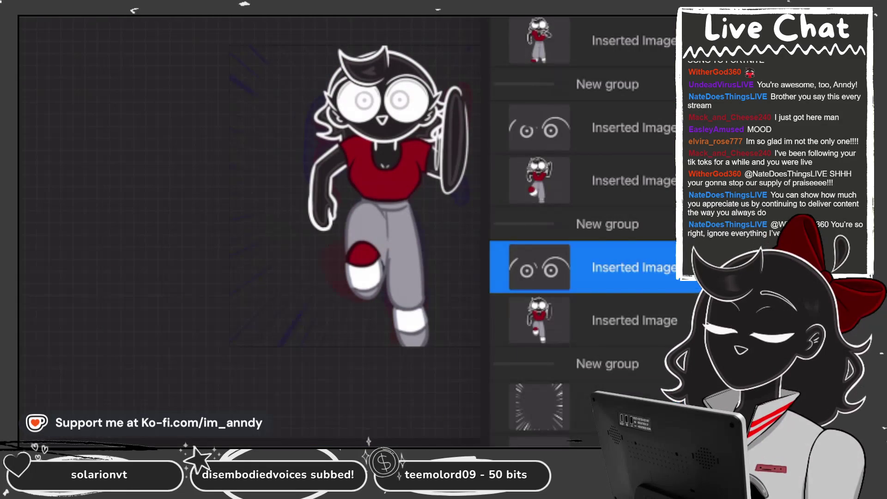
click(582, 406)
click(582, 267)
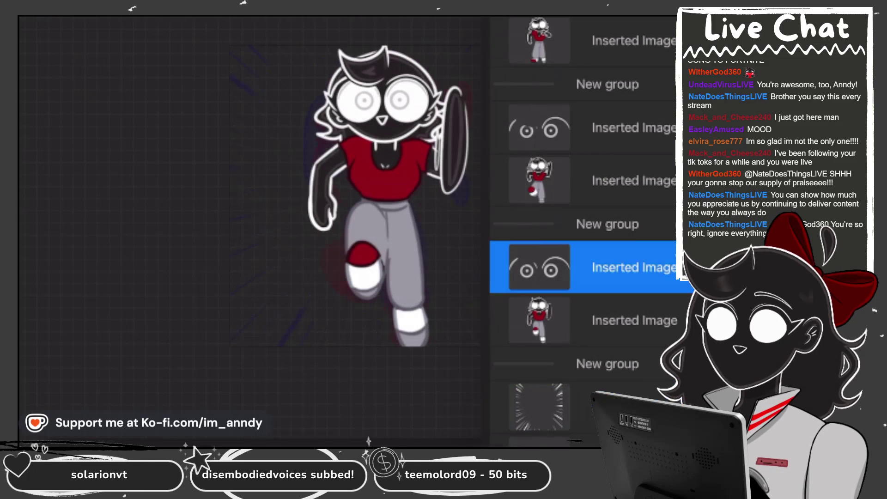
click(37, 26)
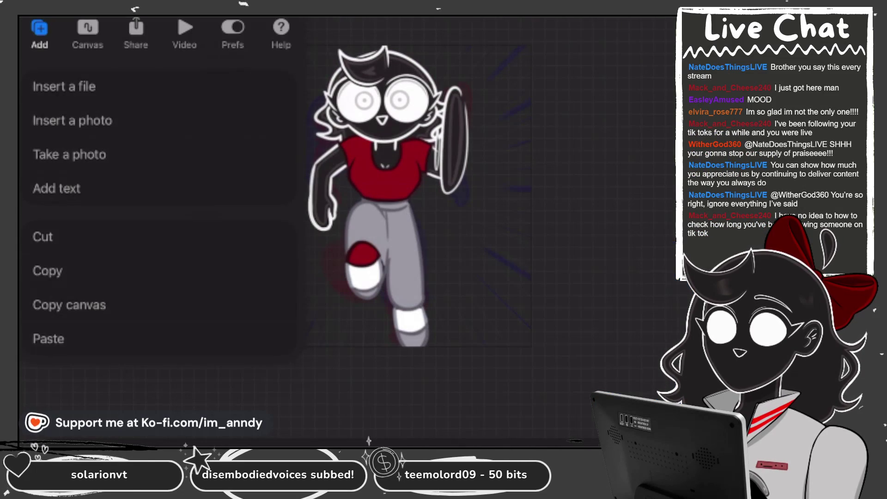
click(47, 337)
drag(229, 347, 206, 366)
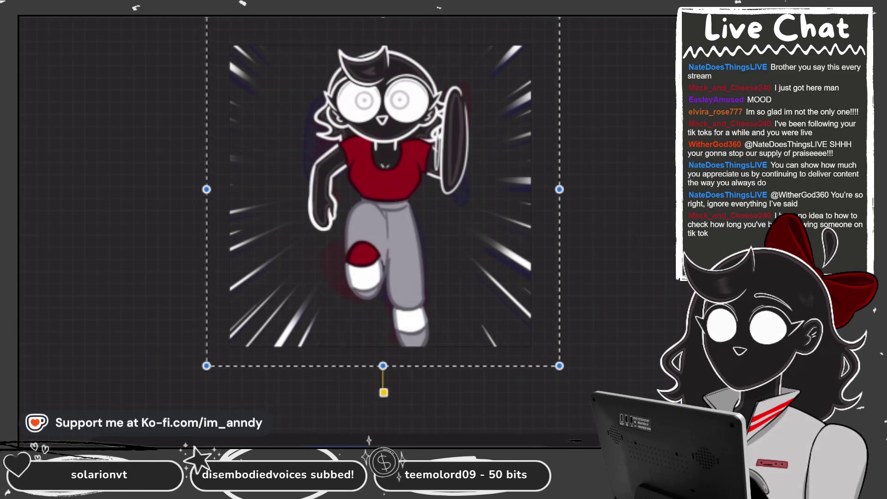
key(Return)
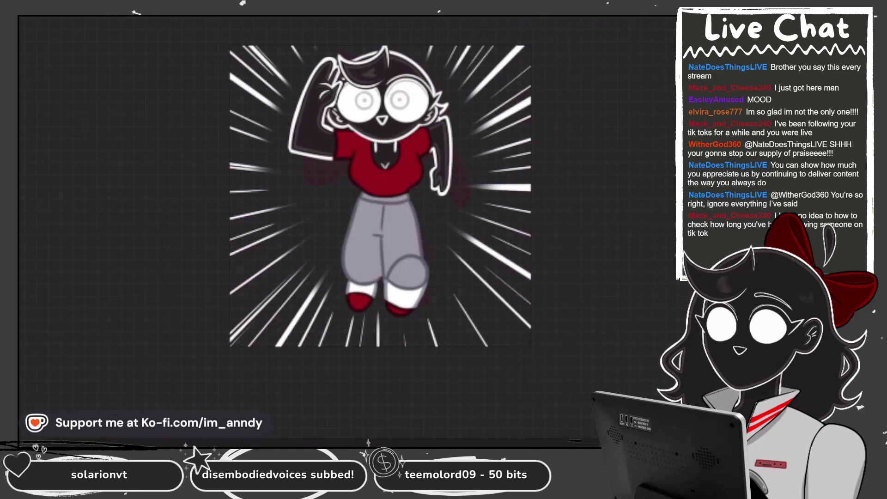
Paste Layer 19's speed lines into two more frame groups, then check placement in the layer list
click(617, 341)
click(616, 342)
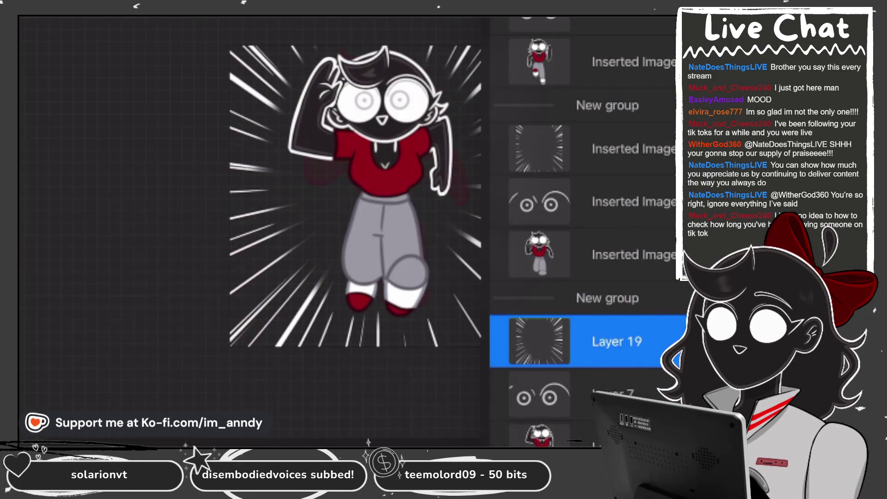
scroll(582, 231, down, 3)
click(616, 190)
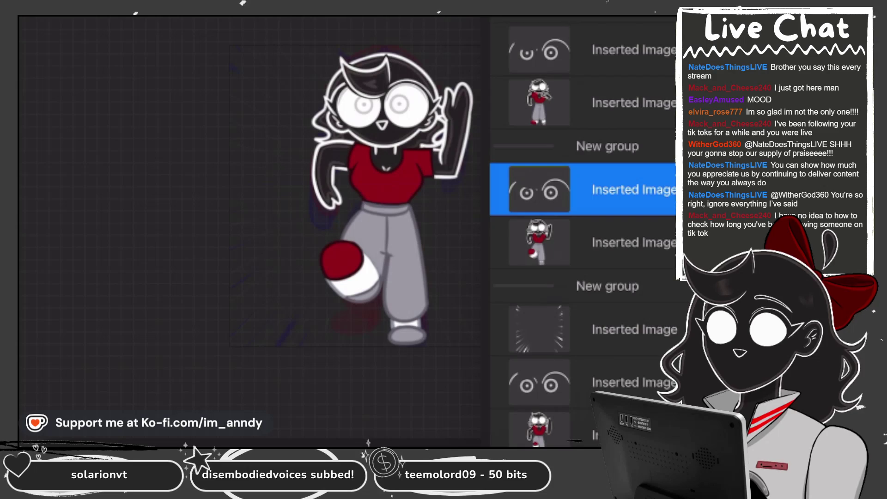
click(48, 338)
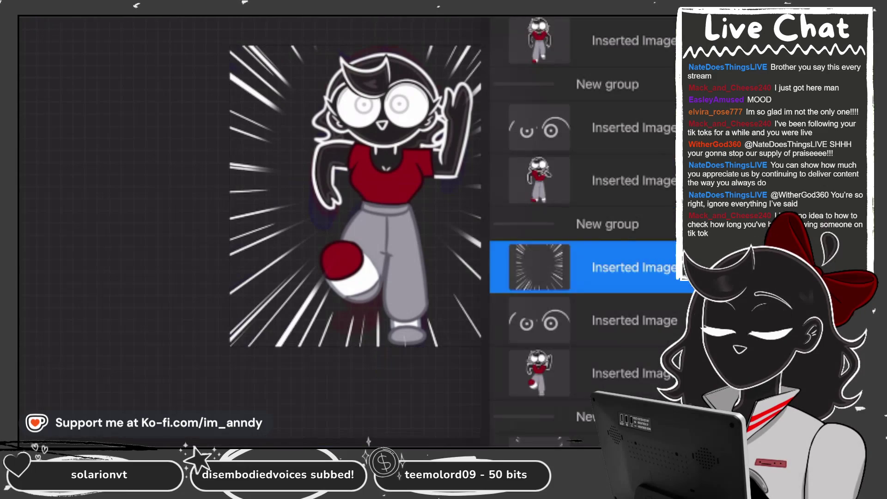
mouse_move(587, 267)
mouse_down()
mouse_move(587, 416)
mouse_move(587, 69)
mouse_move(587, 185)
mouse_up()
click(591, 185)
click(592, 184)
scroll(582, 231, up, 1)
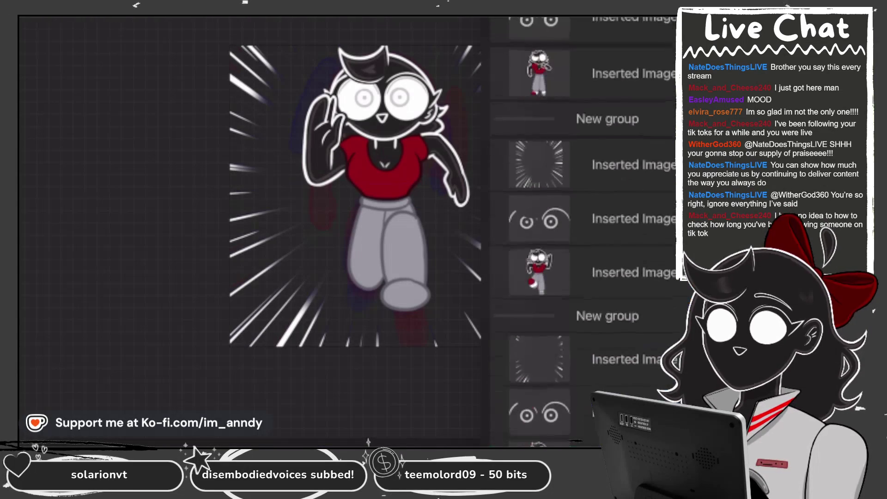
scroll(582, 231, down, 1)
click(600, 171)
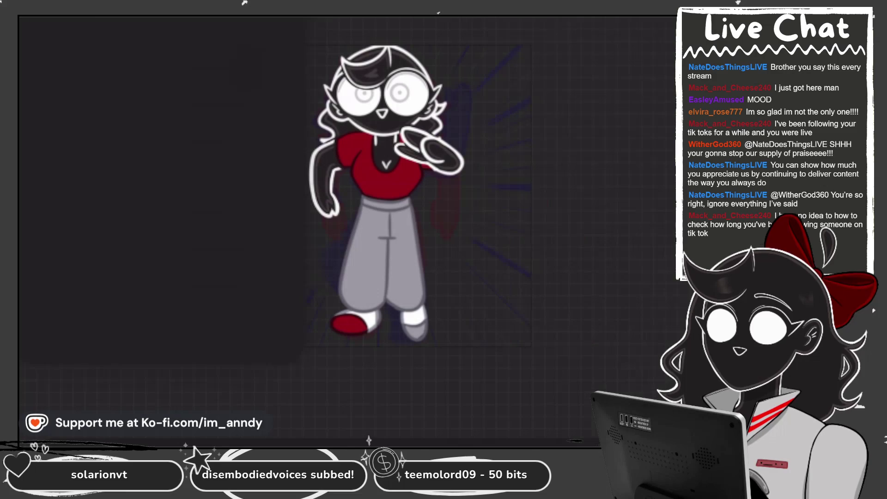
click(48, 338)
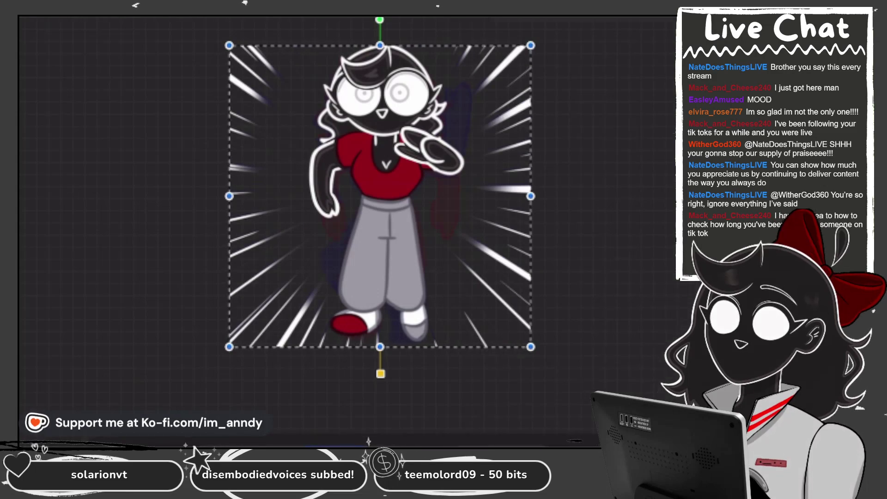
key(l)
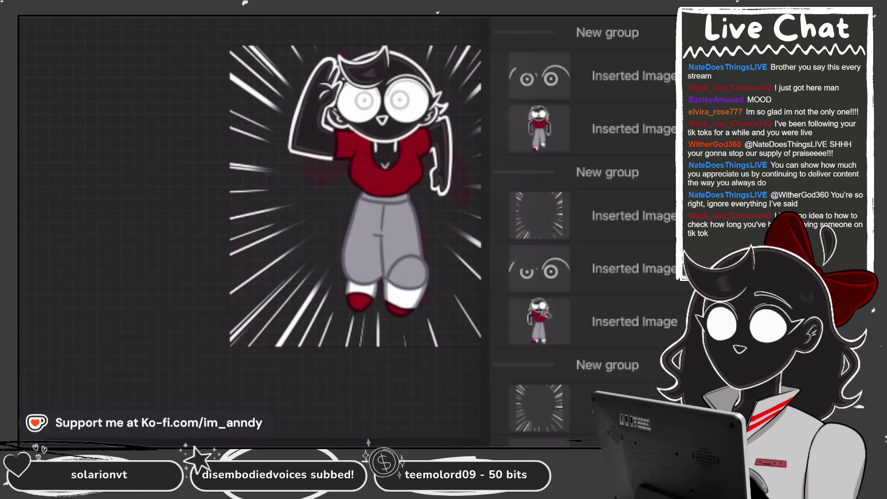